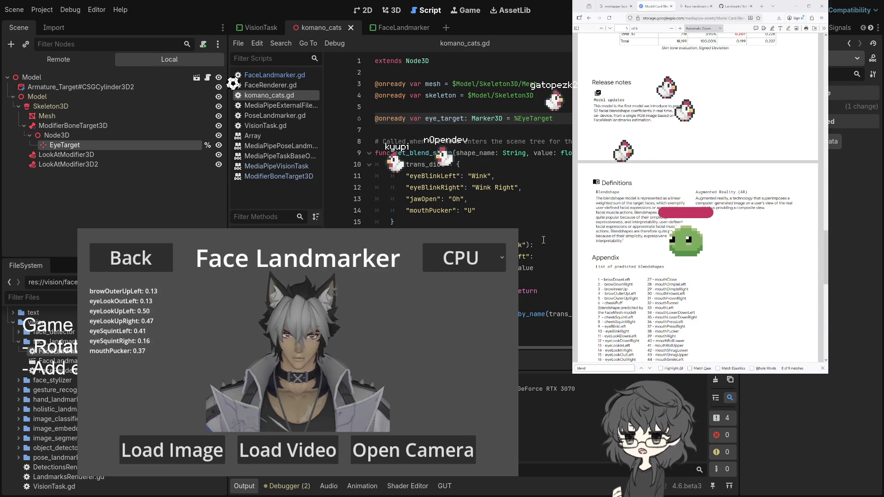
# Step: Append /2 after value on line 19 so eye_target.position.x becomes value/2
pyautogui.scroll(-1, 456, 138)
pyautogui.scroll(-3, 456, 139)
pyautogui.scroll(3, 459, 144)
pyautogui.scroll(-5, 463, 150)
pyautogui.scroll(6, 463, 150)
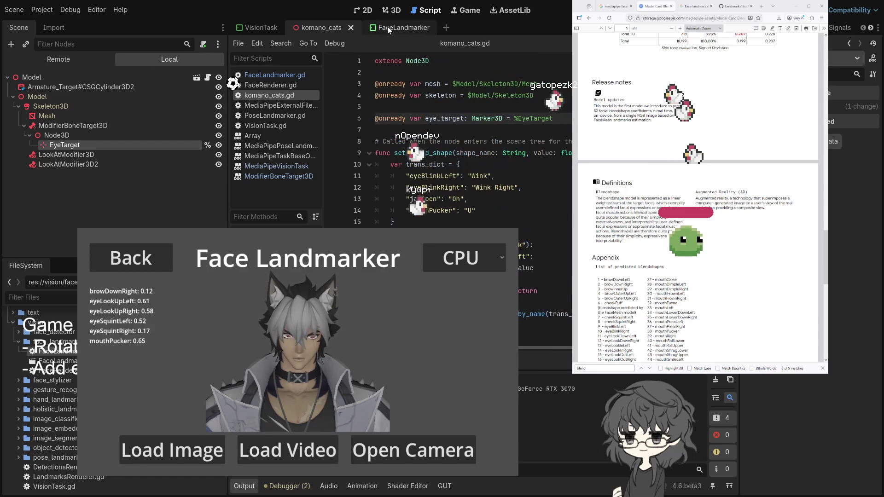
pyautogui.scroll(-2, 553, 180)
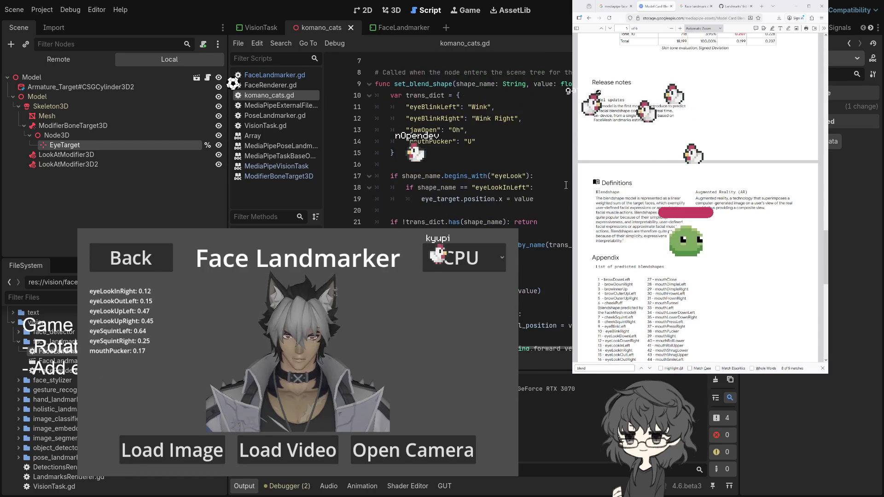
pyautogui.click(525, 202)
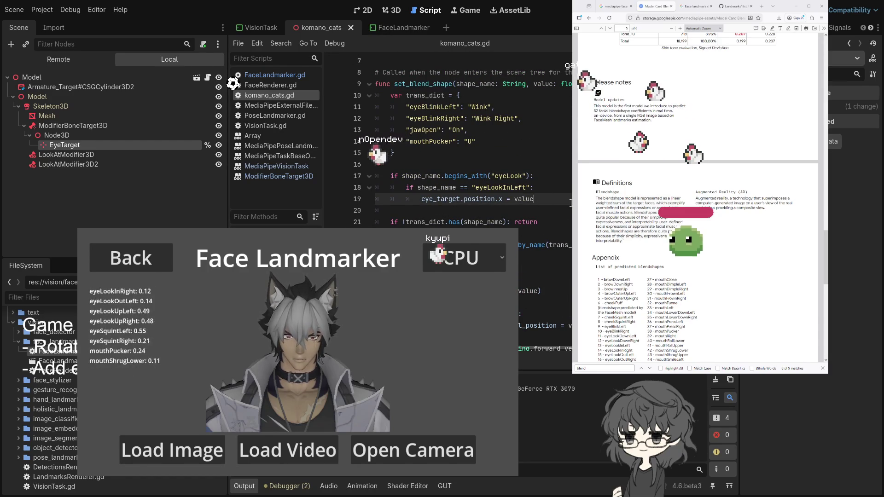
pyautogui.write('/2')
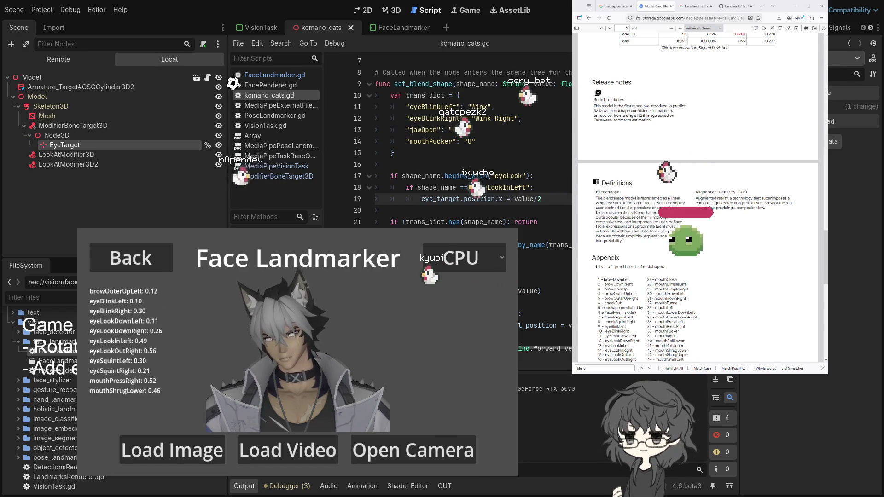
# Step: Change line 19's divisor from 2 to 3, then minimize and restore the model card browser
pyautogui.doubleClick(540, 199)
pyautogui.write('3')
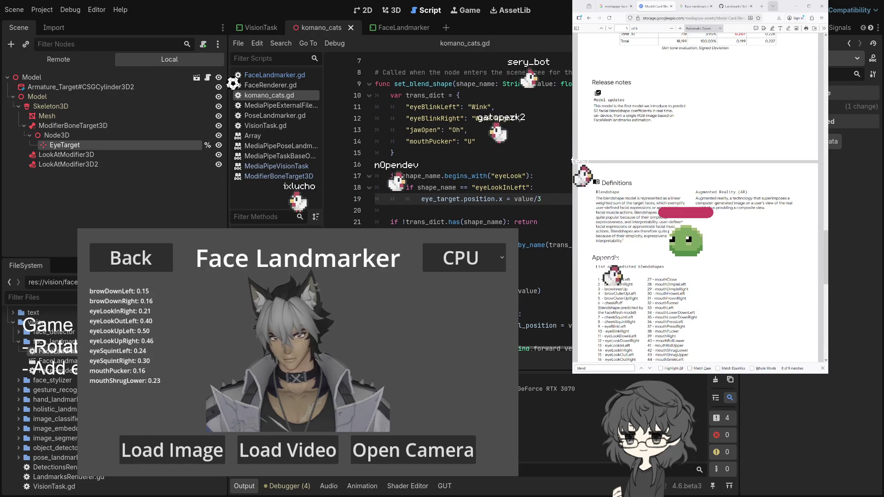
pyautogui.click(809, 6)
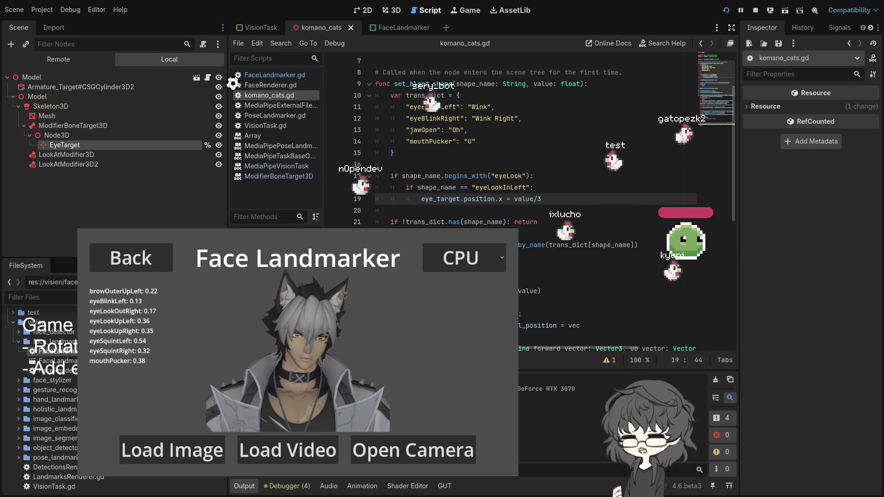
pyautogui.hotkey('alt', 'Tab')
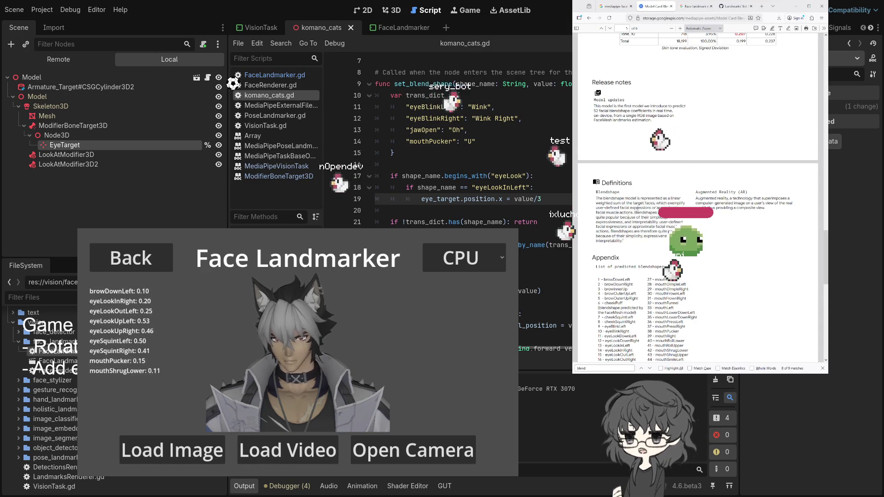
# Step: Scroll the model card to its appendix and highlight the eyeLook blendshape entries
pyautogui.scroll(-3, 697, 207)
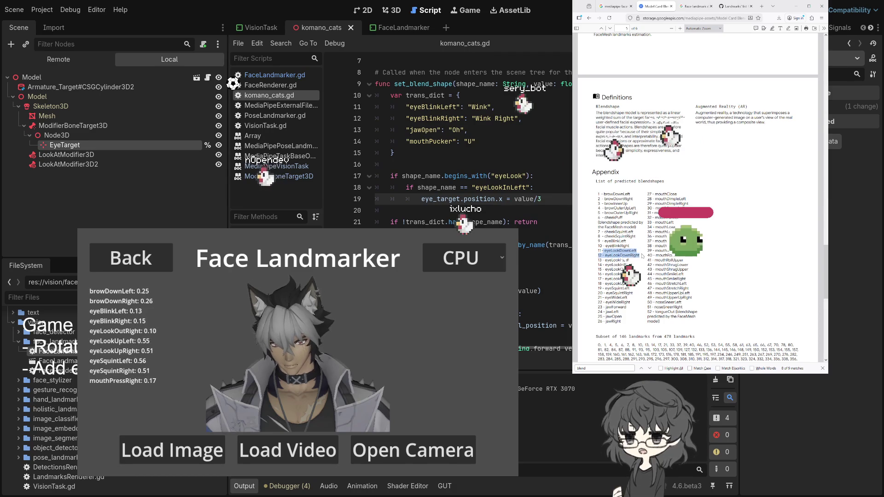
pyautogui.moveTo(643, 256); pyautogui.dragTo(634, 264)
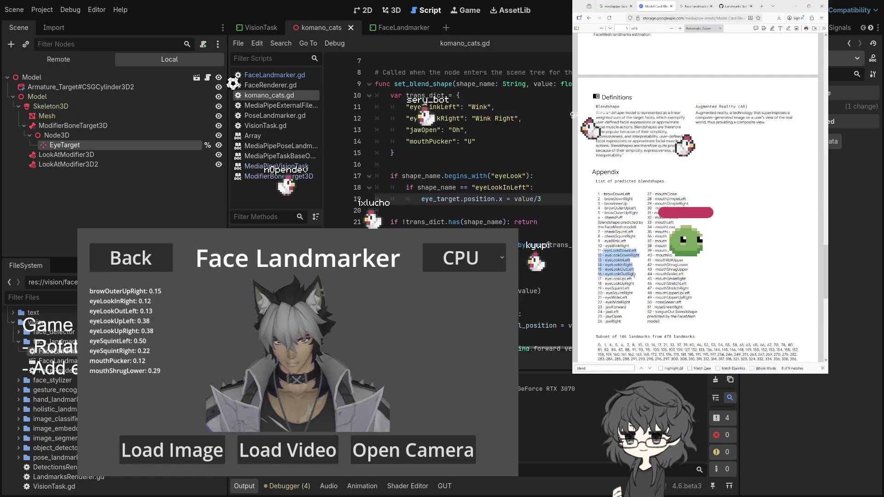
pyautogui.moveTo(636, 274); pyautogui.dragTo(635, 279)
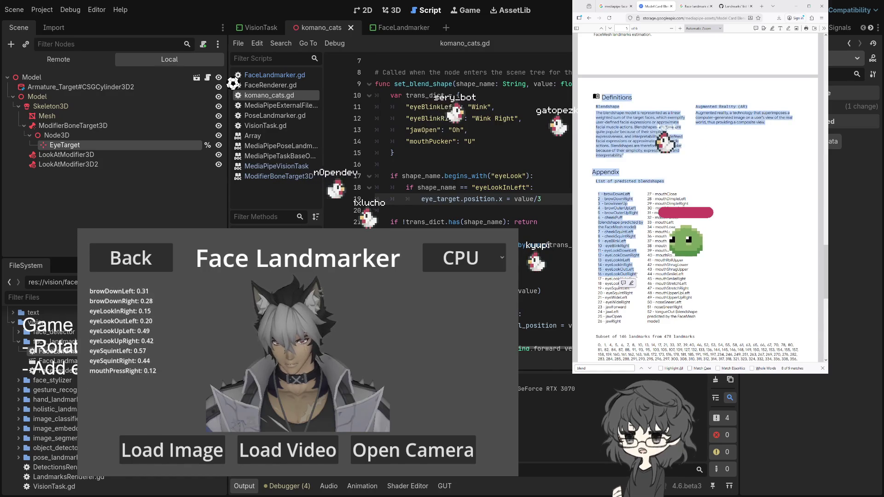
pyautogui.click(639, 282)
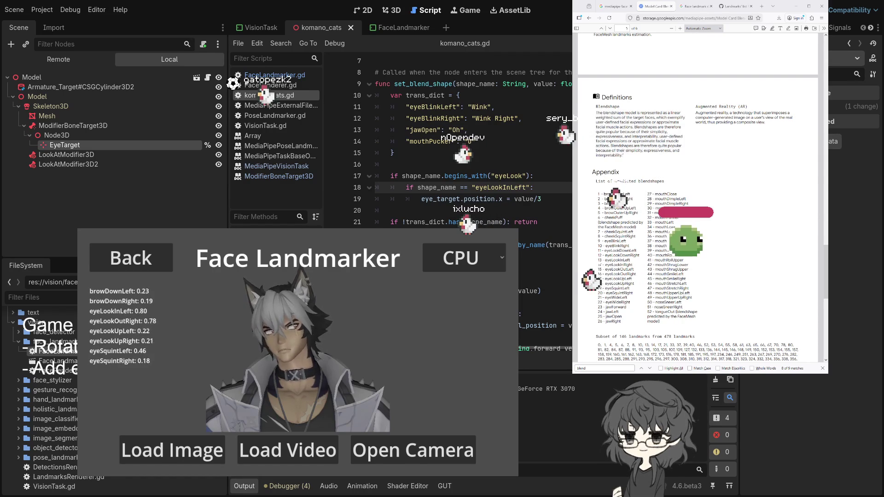
# Step: Negate line 19's offset to -value/3 and select the eyeLook branch on lines 17–19
pyautogui.doubleClick(500, 187)
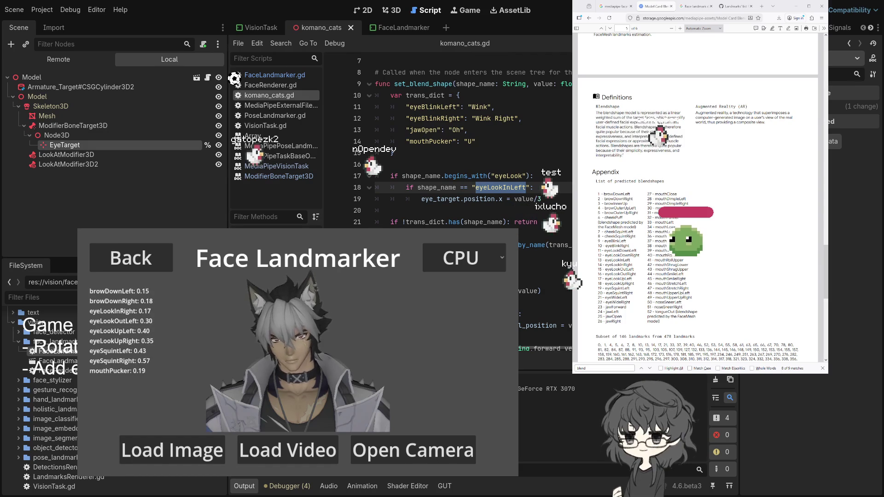
pyautogui.click(515, 199)
pyautogui.write('-')
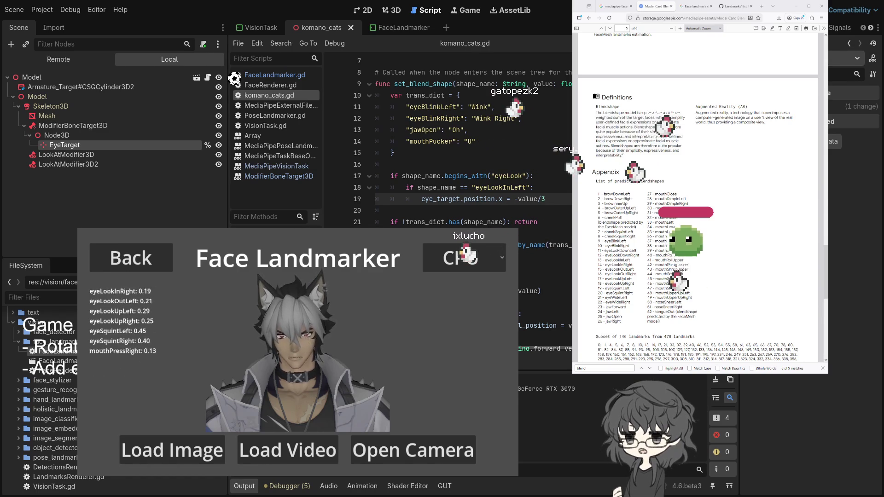
pyautogui.hotkey('shift', 'Up')
pyautogui.hotkey('shift', 'Up')
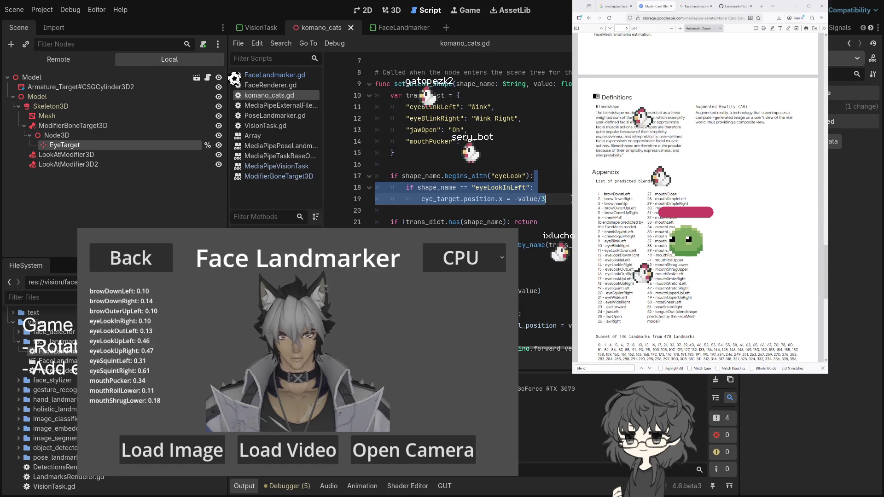
# Step: Select and copy the eyeLookInLeft branch on lines 18–19
pyautogui.click(504, 180)
pyautogui.tripleClick(504, 177)
pyautogui.click(388, 176)
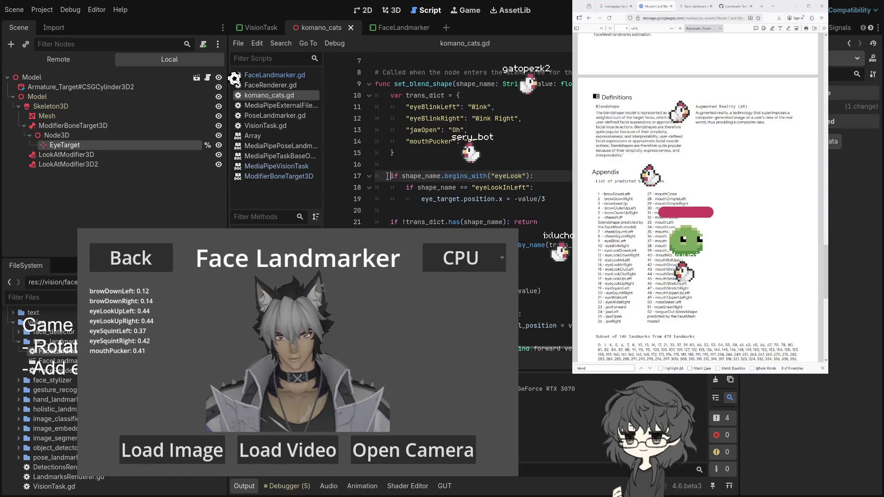
pyautogui.moveTo(406, 187); pyautogui.dragTo(545, 199)
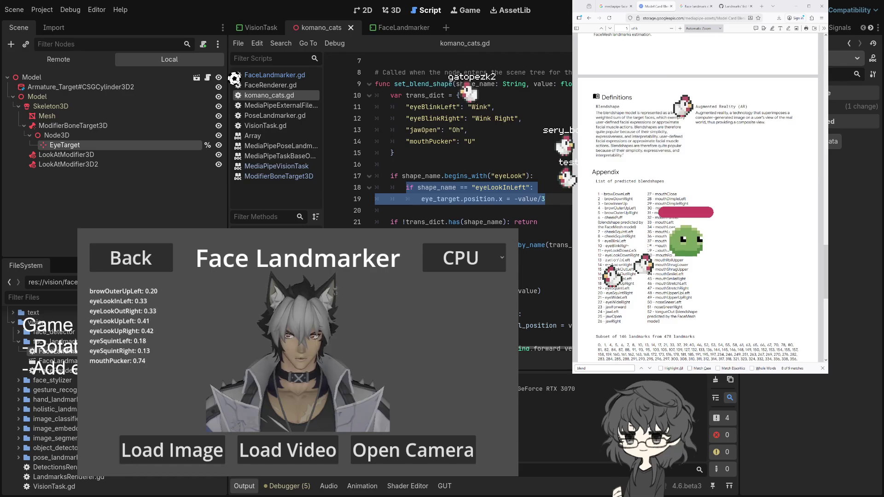
pyautogui.moveTo(535, 176); pyautogui.dragTo(545, 199)
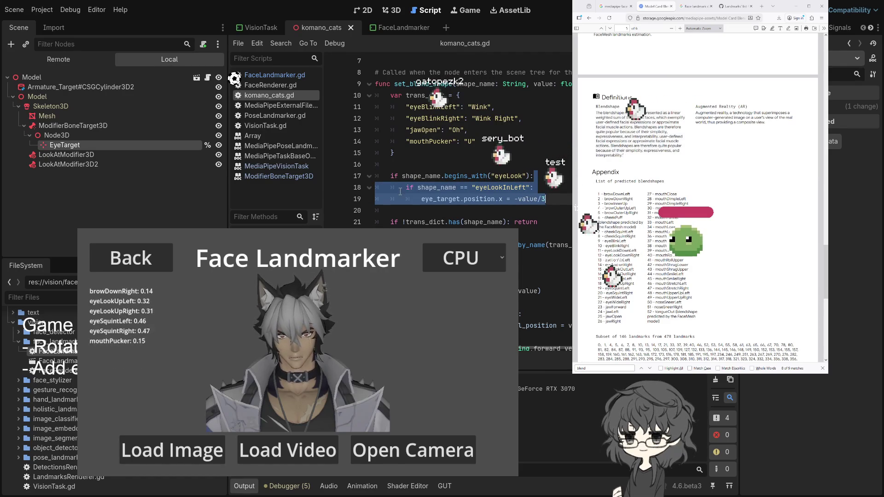
pyautogui.moveTo(391, 176); pyautogui.dragTo(533, 176)
pyautogui.moveTo(406, 188); pyautogui.dragTo(546, 199)
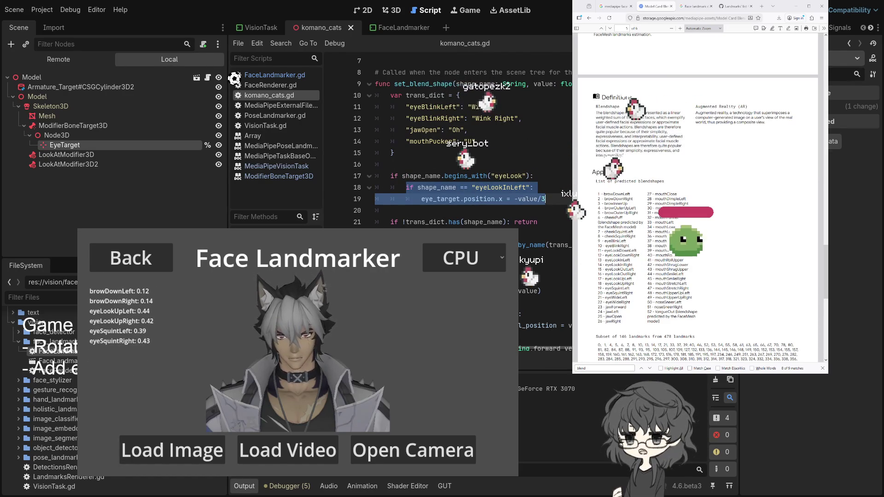
pyautogui.hotkey('ctrl', 'c')
# Step: Paste it below line 19 as an eyeLookOutLeft branch and save the script
pyautogui.click(561, 199)
pyautogui.hotkey('ctrl', 'v')
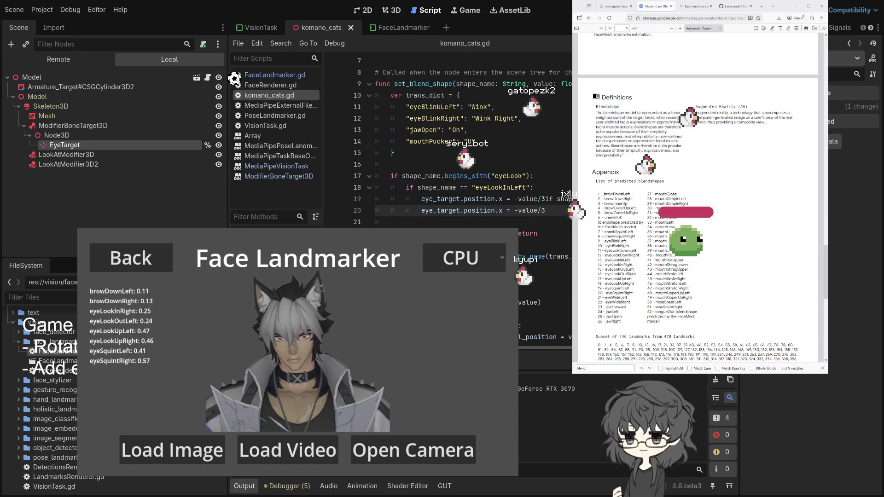
pyautogui.click(542, 199)
pyautogui.press('Return')
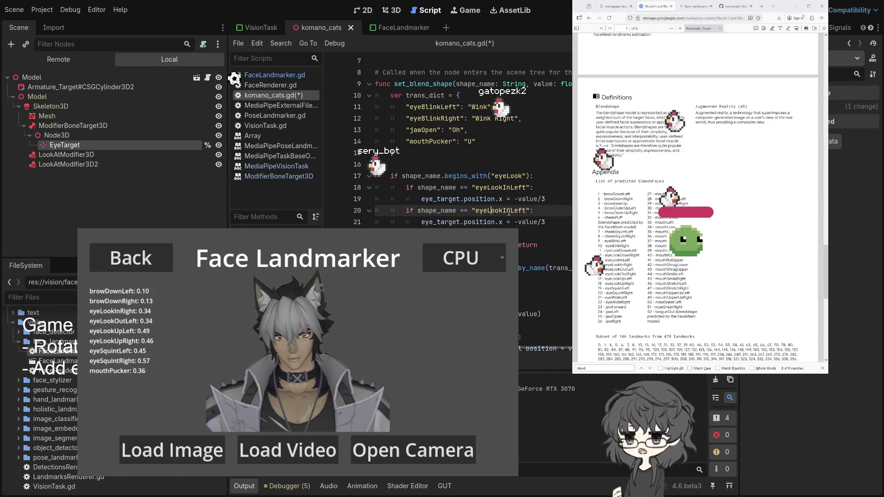
pyautogui.write('Out')
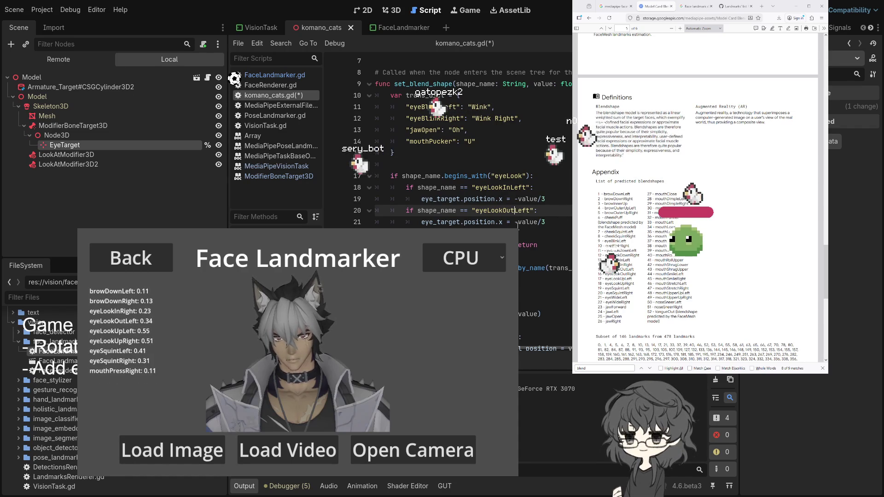
pyautogui.click(518, 222)
pyautogui.hotkey('ctrl', 's')
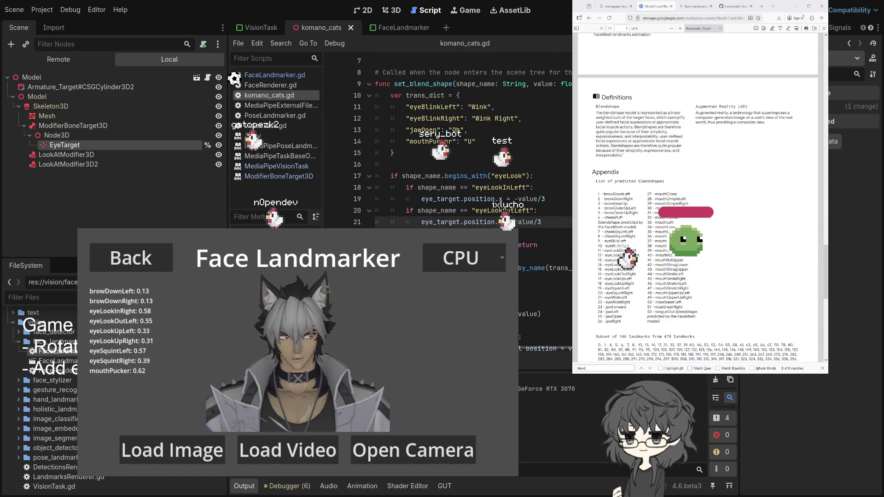
# Step: Rename the line 20 branch to eyeLookInRight, save, and add a line under the eyeLook check
pyautogui.doubleClick(505, 188)
pyautogui.hotkey('ctrl', 'c')
pyautogui.doubleClick(506, 211)
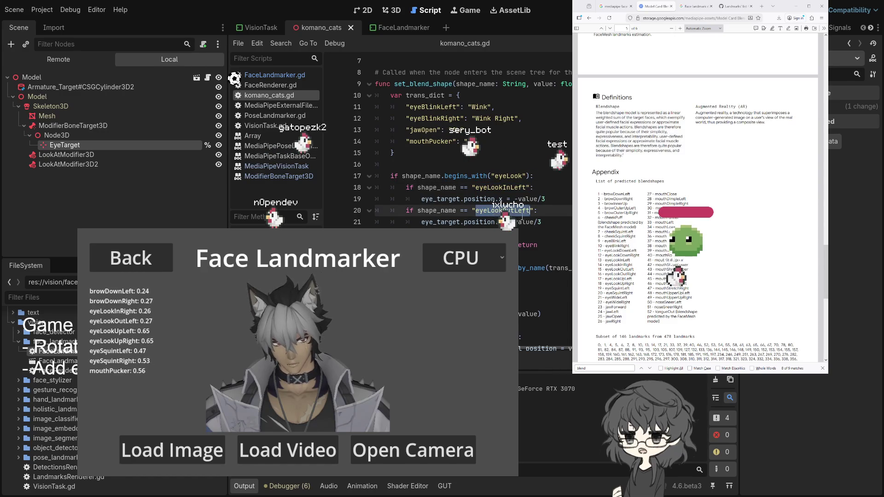
pyautogui.hotkey('ctrl', 'v')
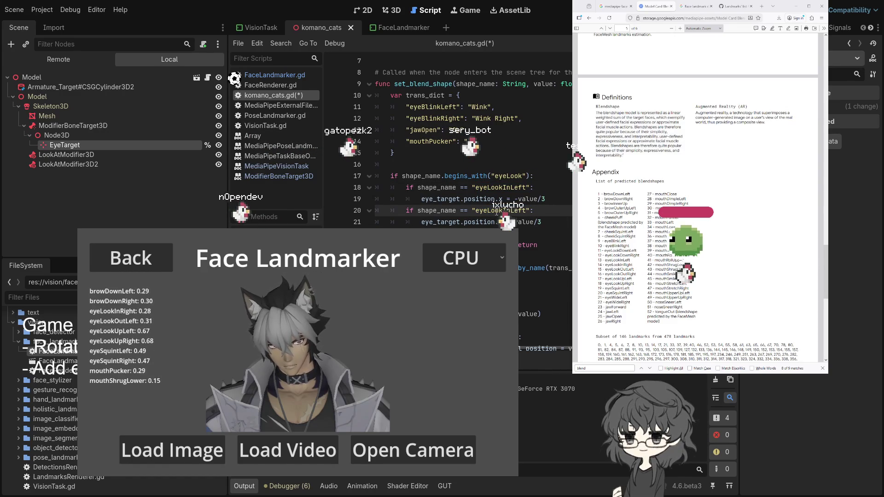
pyautogui.press('BackSpace')
pyautogui.press('BackSpace')
pyautogui.press('BackSpace')
pyautogui.write('Right')
pyautogui.hotkey('ctrl', 's')
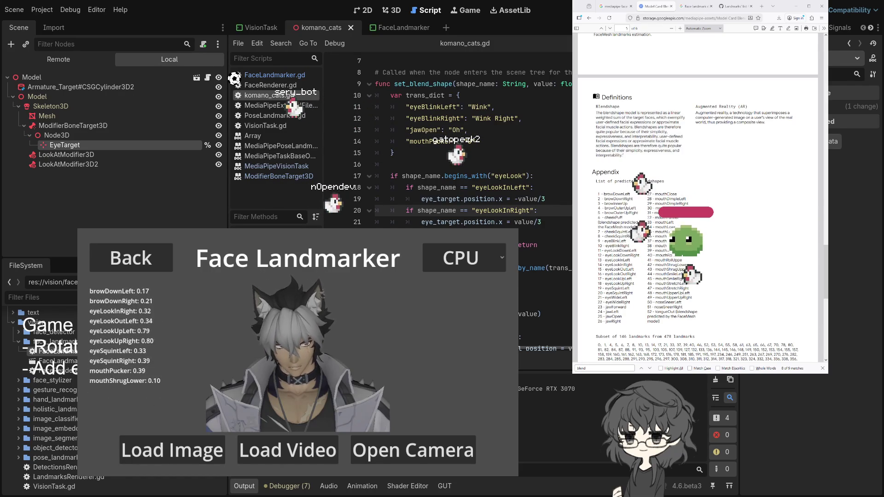
pyautogui.click(563, 176)
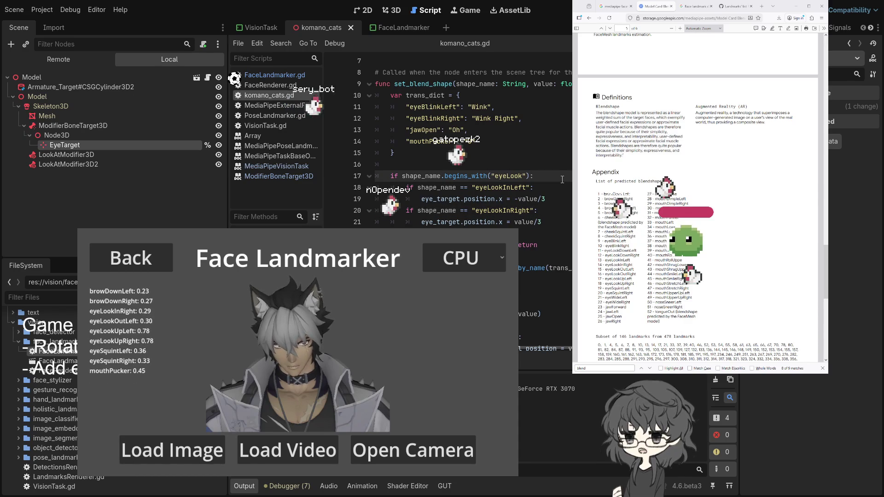
pyautogui.press('Return')
# Step: Write target_position = Vector3.ZERO on line 18 using autocompletion
pyautogui.write('get_position =')
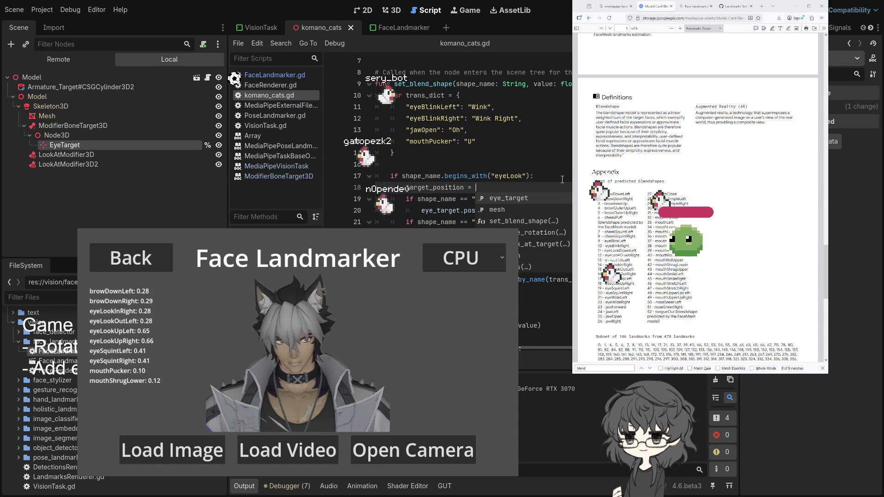
pyautogui.press('Escape')
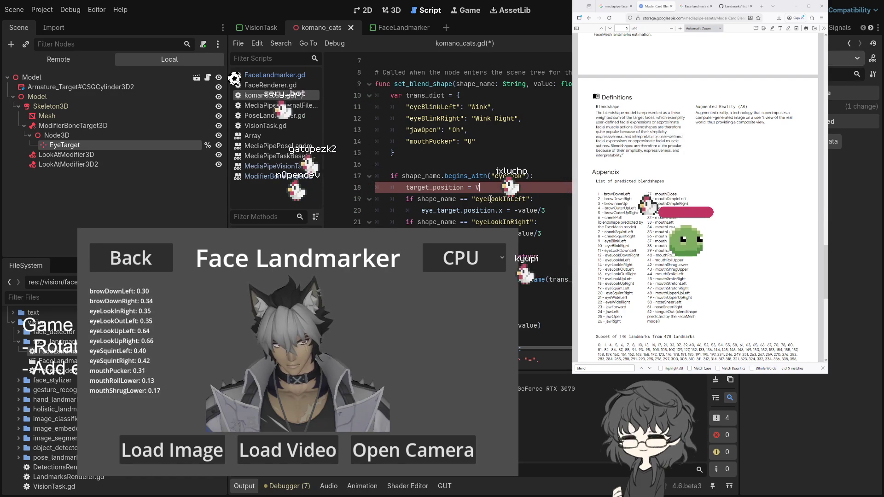
pyautogui.write('V')
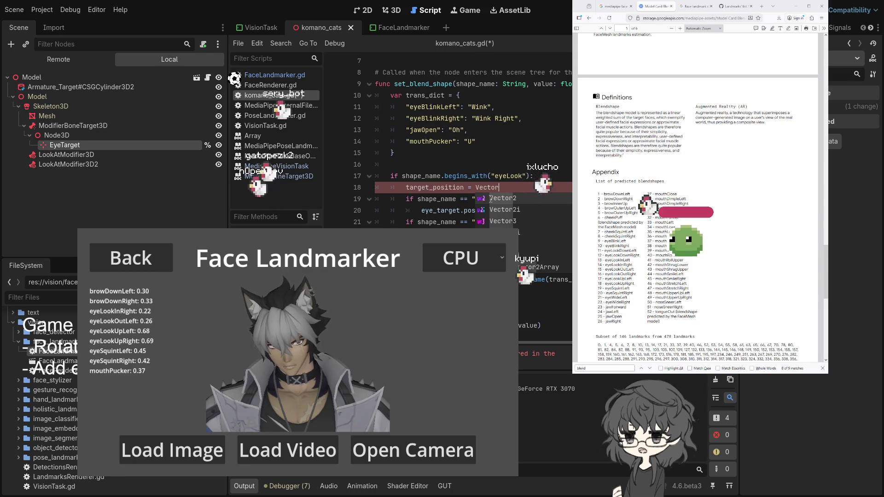
pyautogui.write('3')
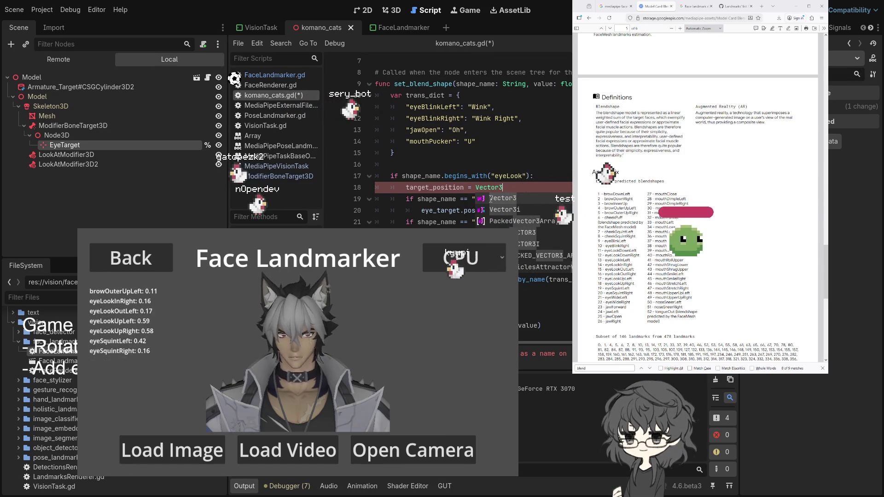
pyautogui.press('Return')
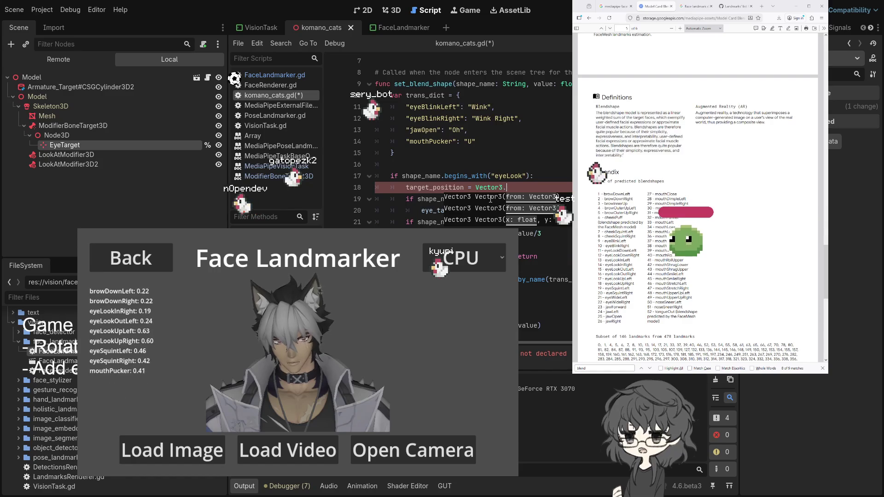
pyautogui.write('ZERO')
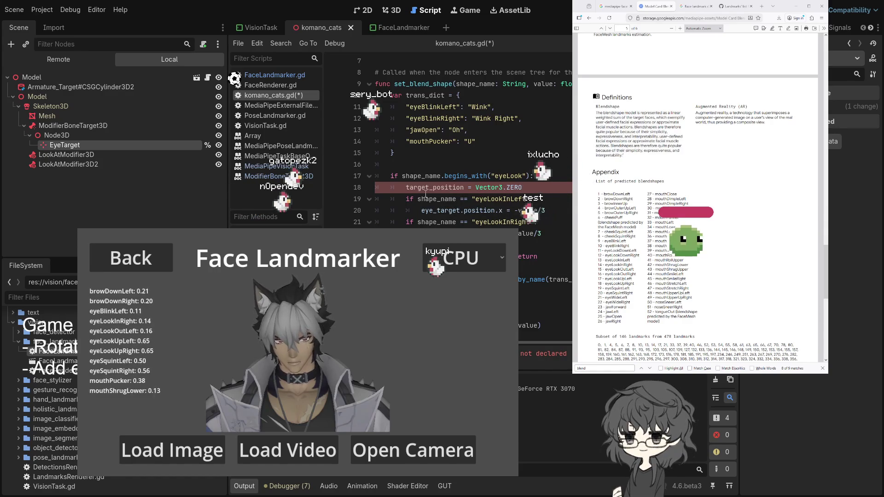
# Step: Make the eyeLookInLeft line assign target_position.x = -value/3 instead of eye_target
pyautogui.doubleClick(440, 210)
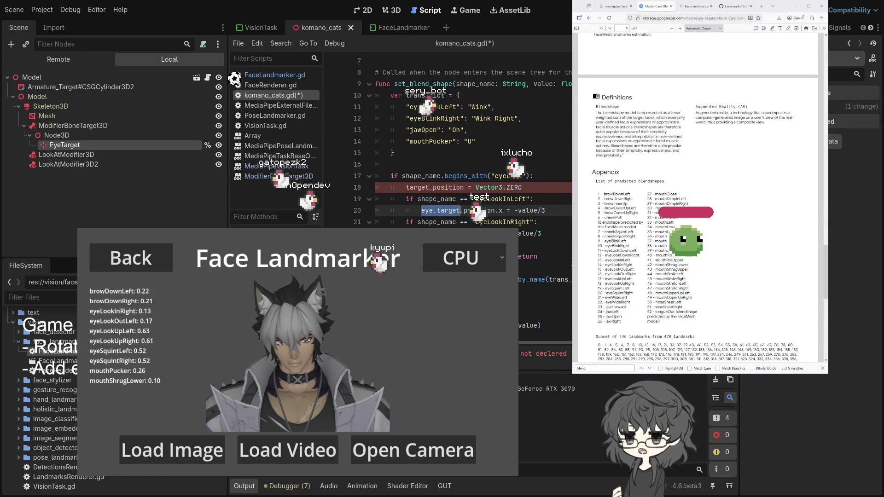
pyautogui.hotkey('ctrl', 'z')
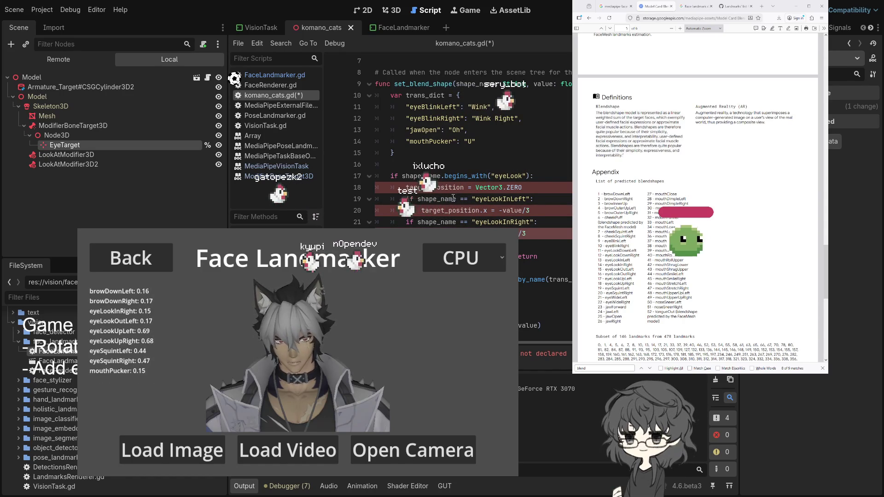
pyautogui.click(426, 200)
pyautogui.click(411, 186)
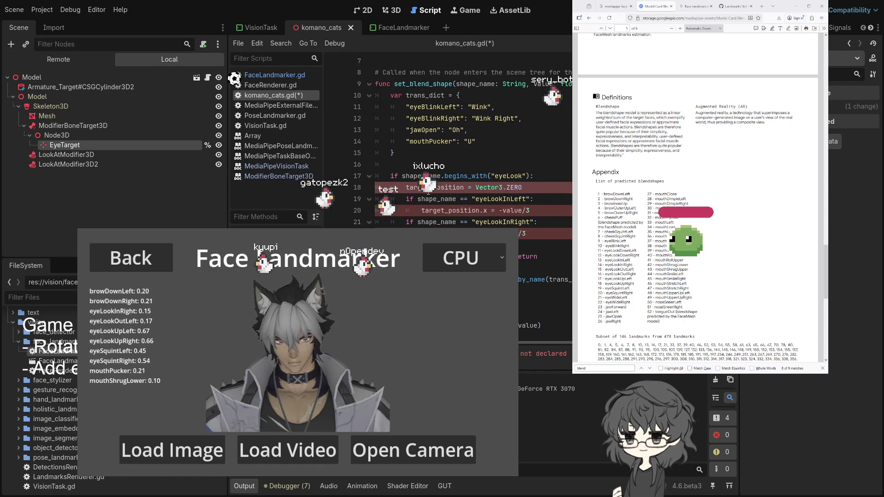
pyautogui.click(440, 210)
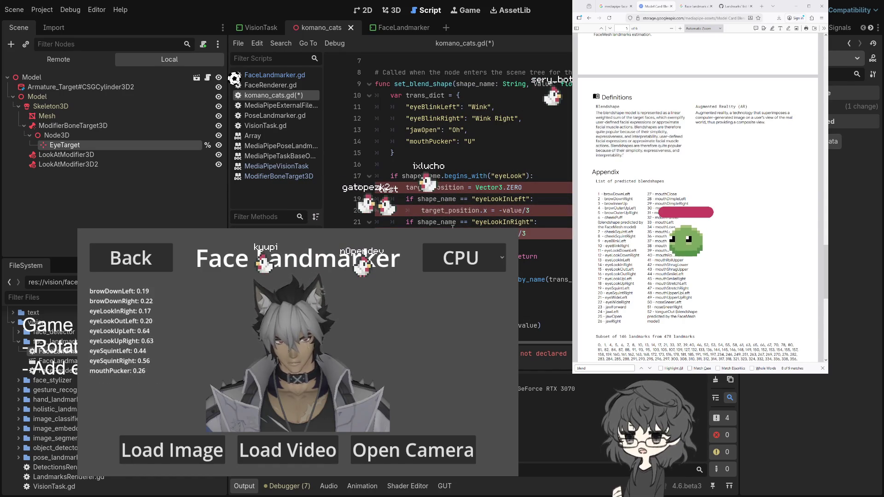
pyautogui.doubleClick(423, 189)
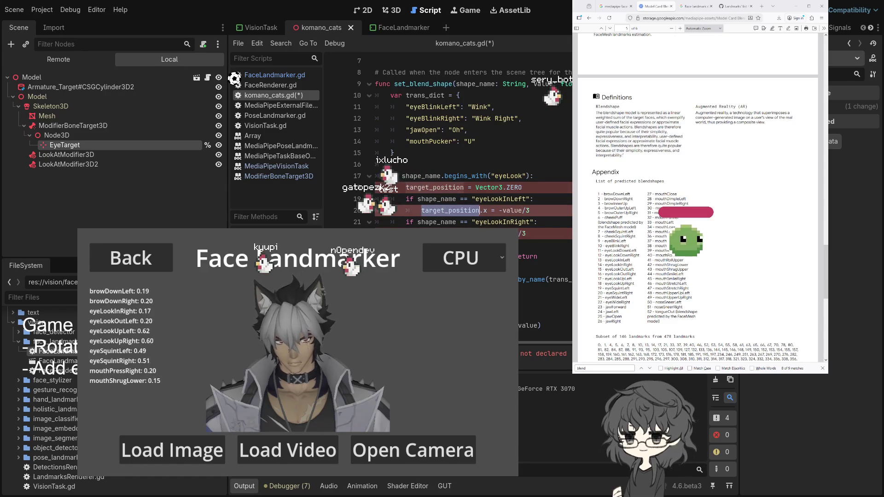
pyautogui.click(443, 210)
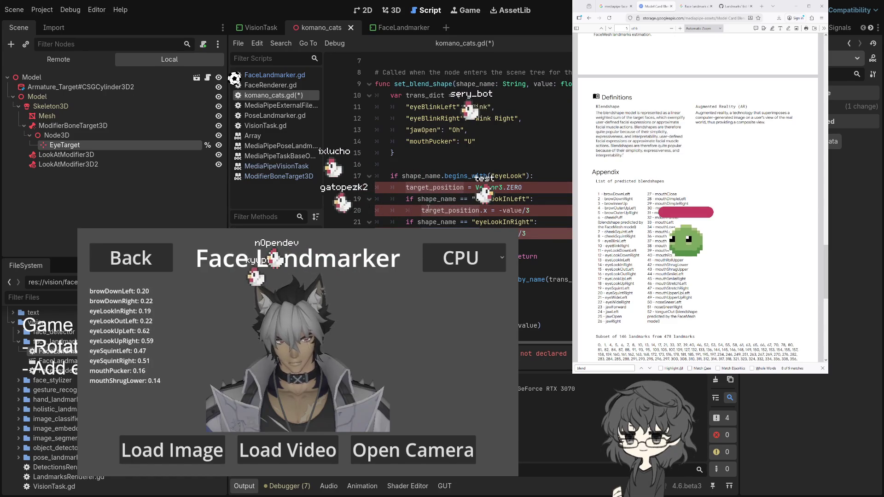
pyautogui.click(406, 185)
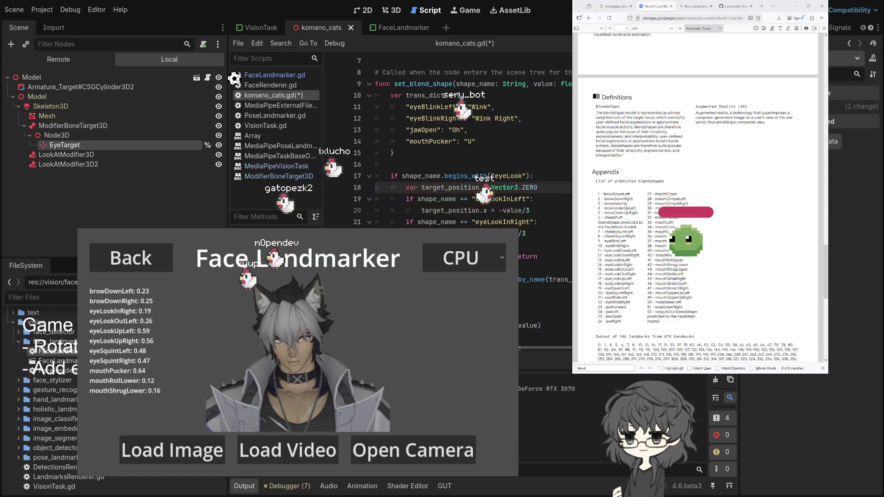
pyautogui.click(542, 230)
pyautogui.press('Return')
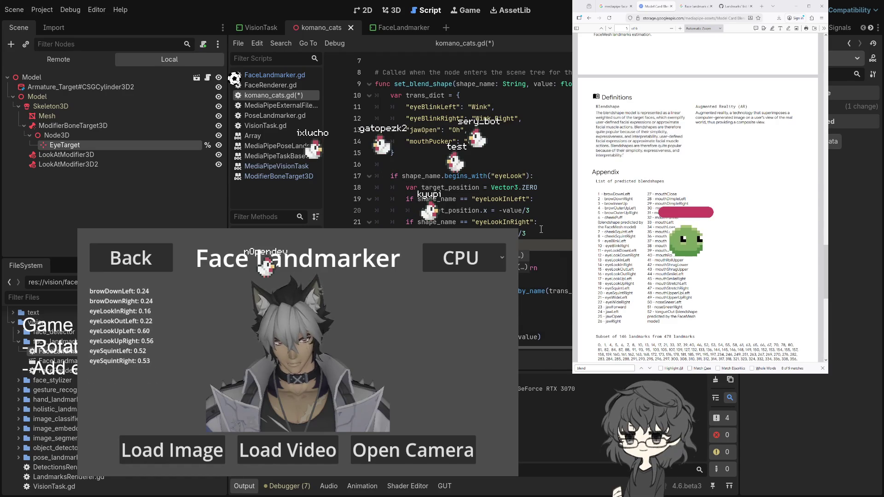
# Step: Add eye_target.position = eye_target.position.lerp(target_position, 0…) below the eyeLookInRight branch and save
pyautogui.press('Return')
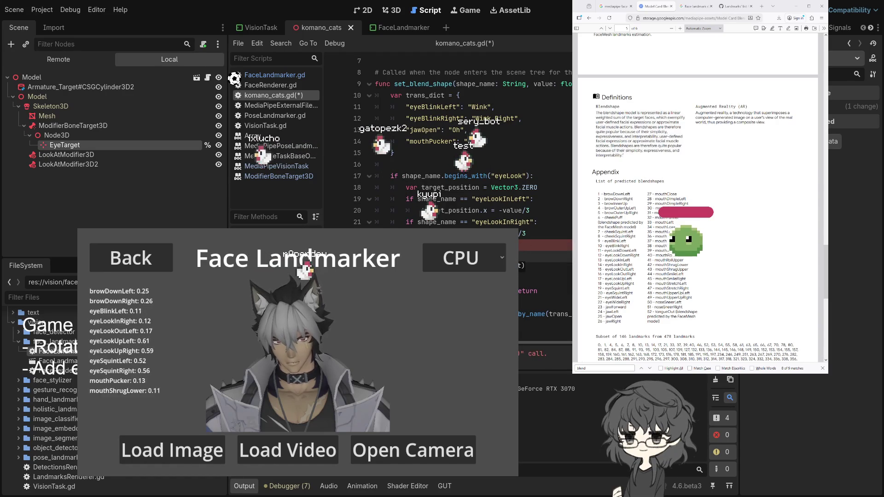
pyautogui.hotkey('ctrl', 'z')
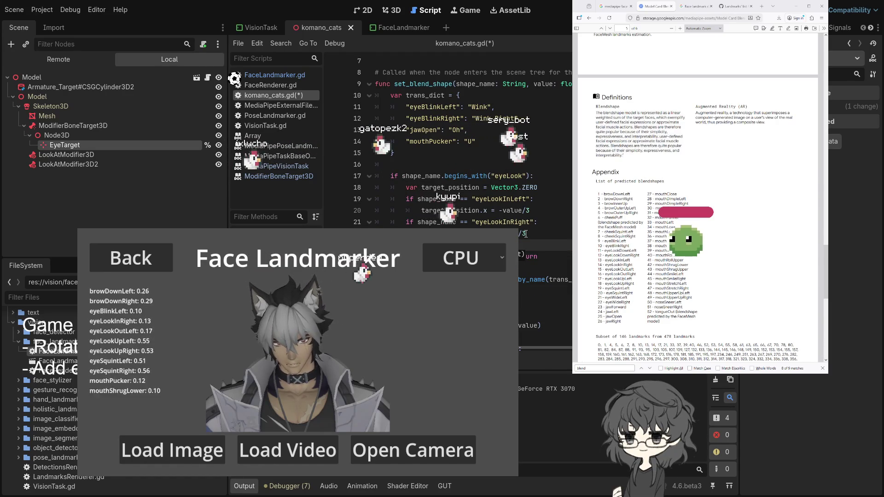
pyautogui.press('Return')
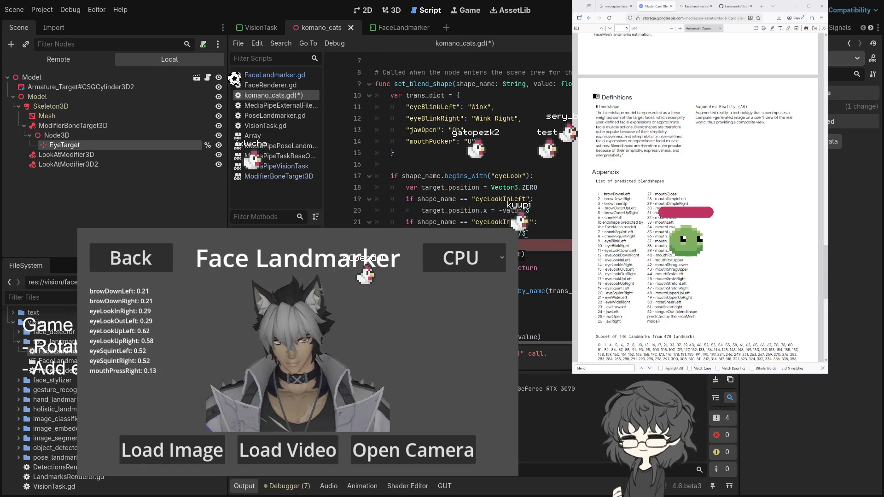
pyautogui.write('target_position')
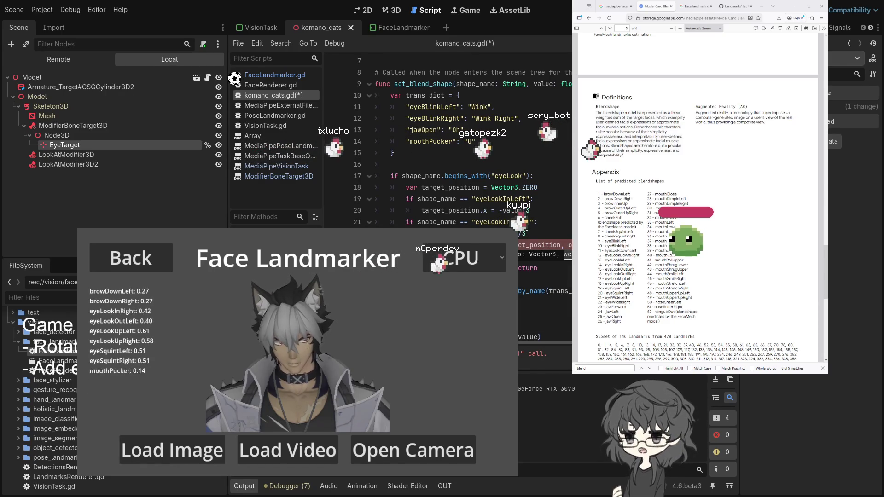
pyautogui.write(', o')
pyautogui.press('BackSpace')
pyautogui.write('0')
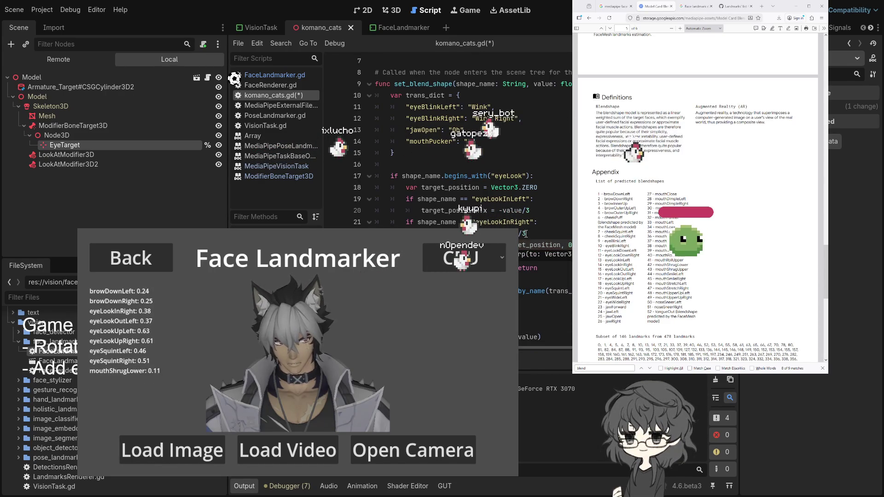
pyautogui.hotkey('ctrl', 's')
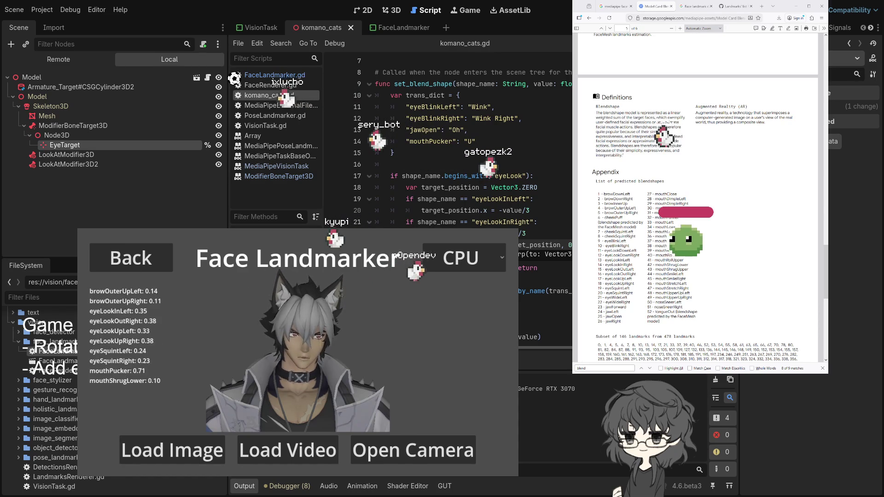
pyautogui.click(461, 211)
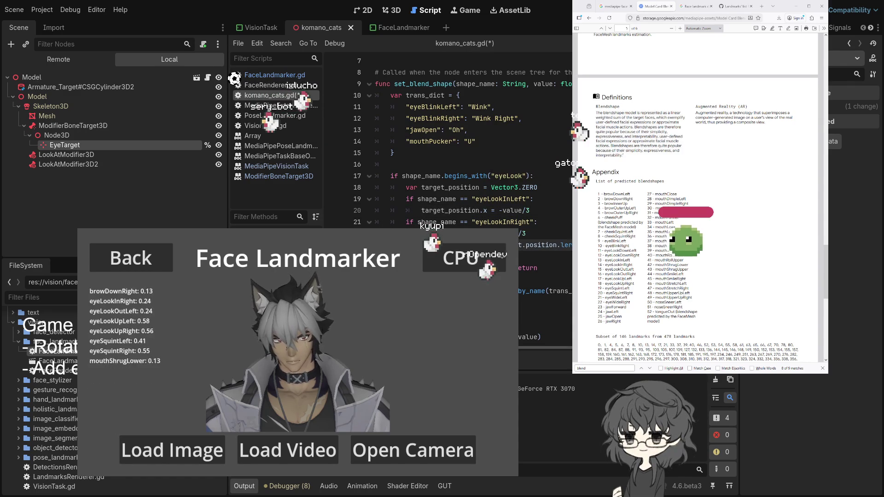
# Step: Save the line 20 edit, then delete the selected part of the lerp line
pyautogui.click(540, 208)
pyautogui.hotkey('ctrl', 's')
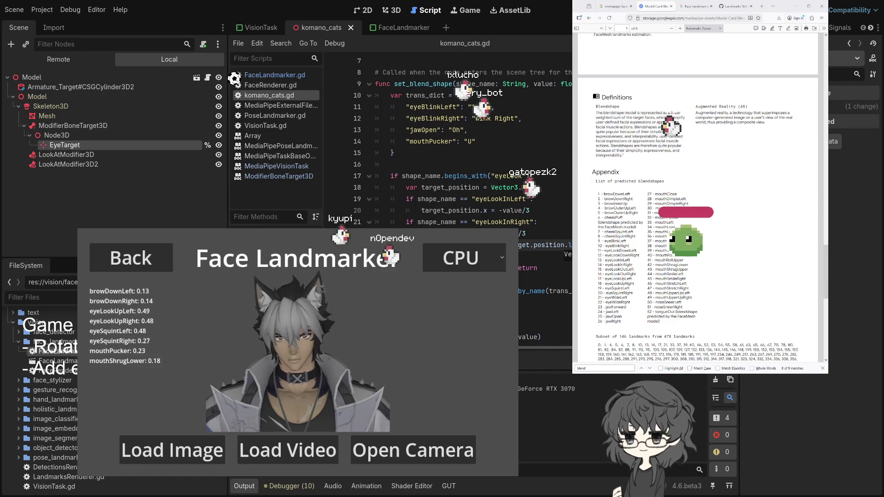
pyautogui.doubleClick(449, 188)
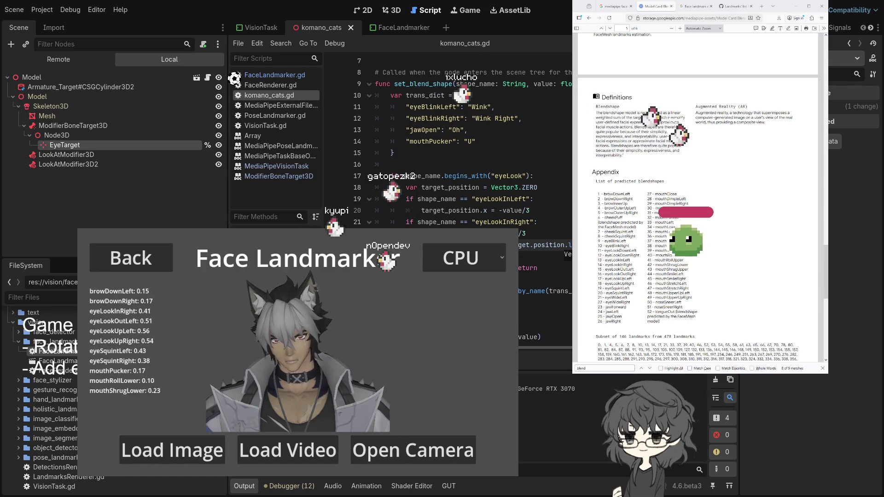
pyautogui.click(567, 222)
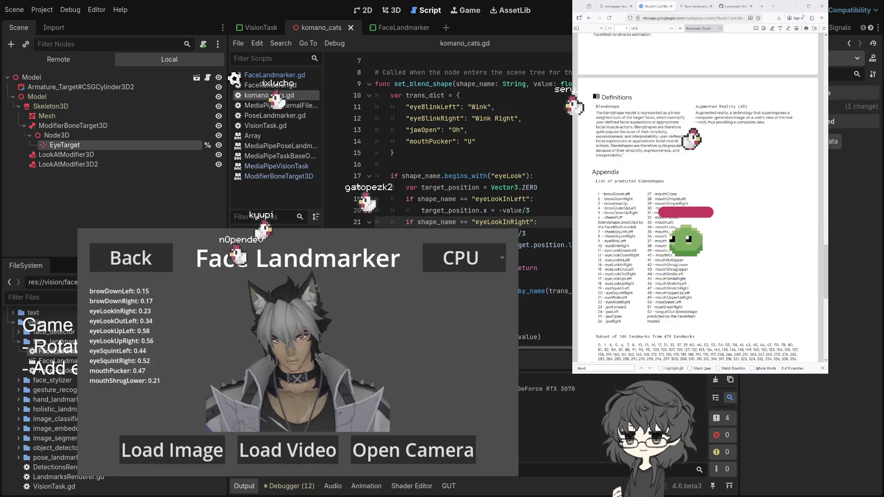
pyautogui.press('Down')
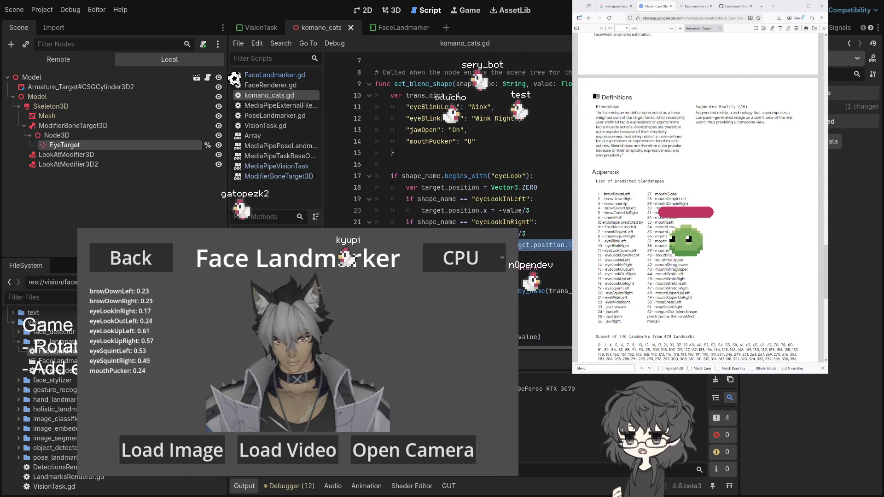
pyautogui.press('BackSpace')
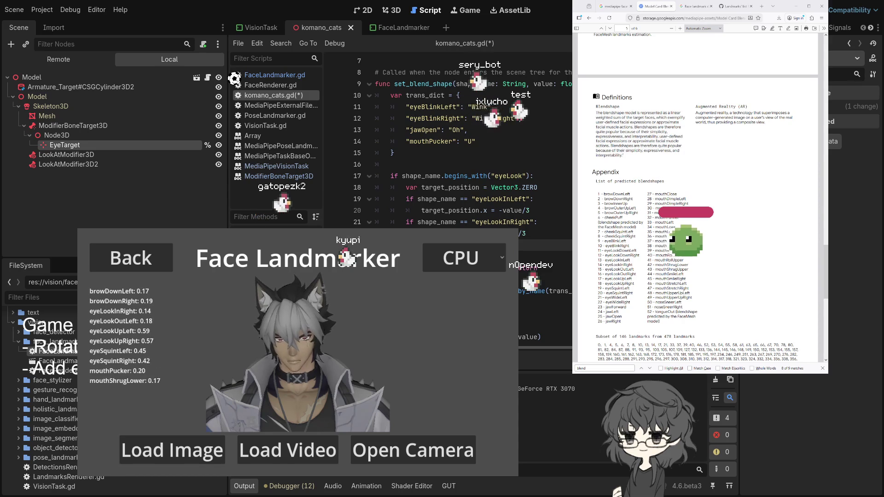
# Step: Complete line 23 as eye_target.position = target_position and scroll through the script to review
pyautogui.write('position')
pyautogui.press('Return')
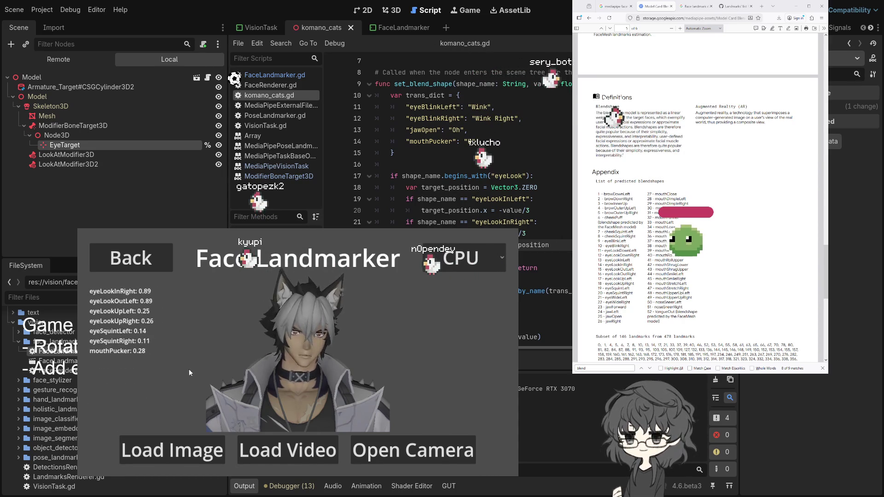
pyautogui.click(544, 224)
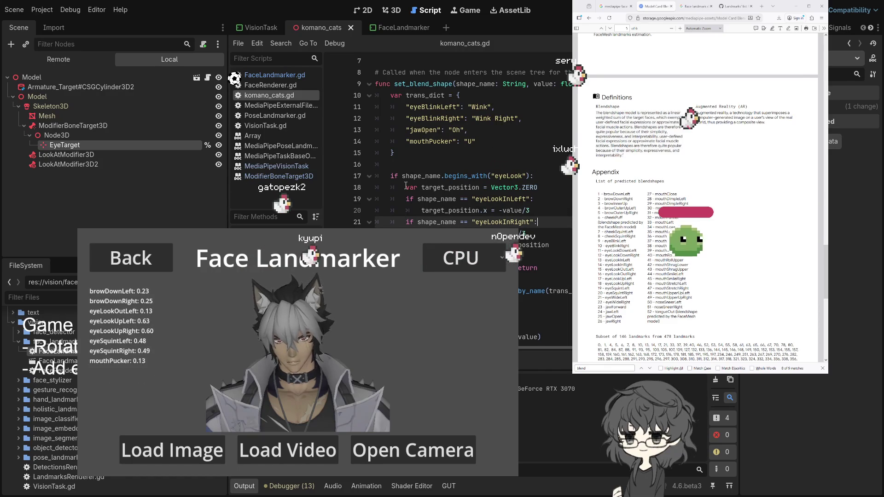
pyautogui.moveTo(406, 188); pyautogui.dragTo(550, 189)
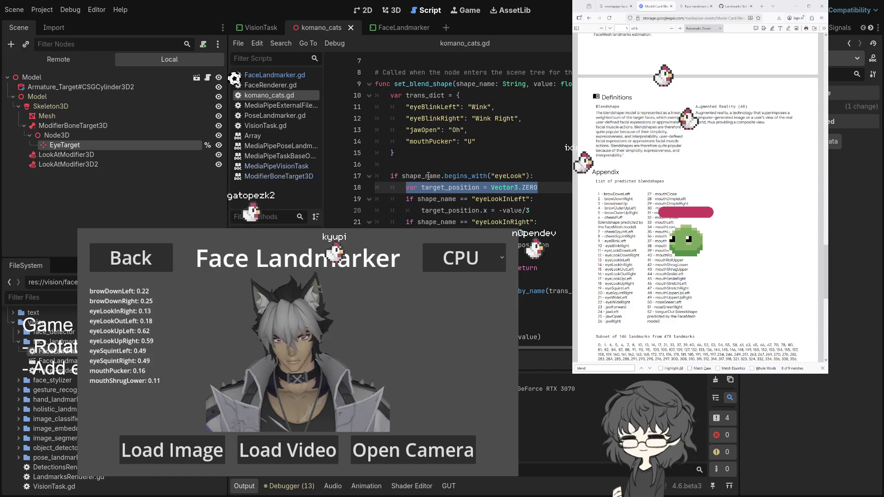
pyautogui.click(553, 245)
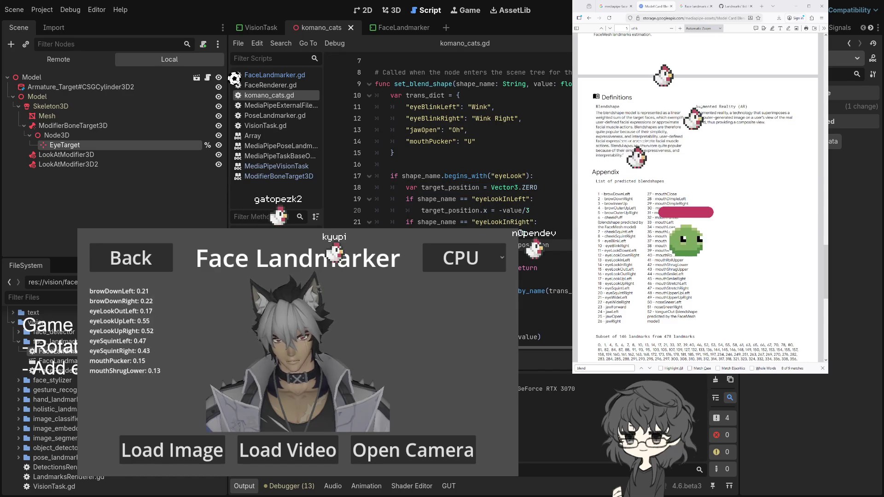
pyautogui.scroll(2, 461, 138)
pyautogui.scroll(-3, 461, 138)
pyautogui.scroll(3, 502, 224)
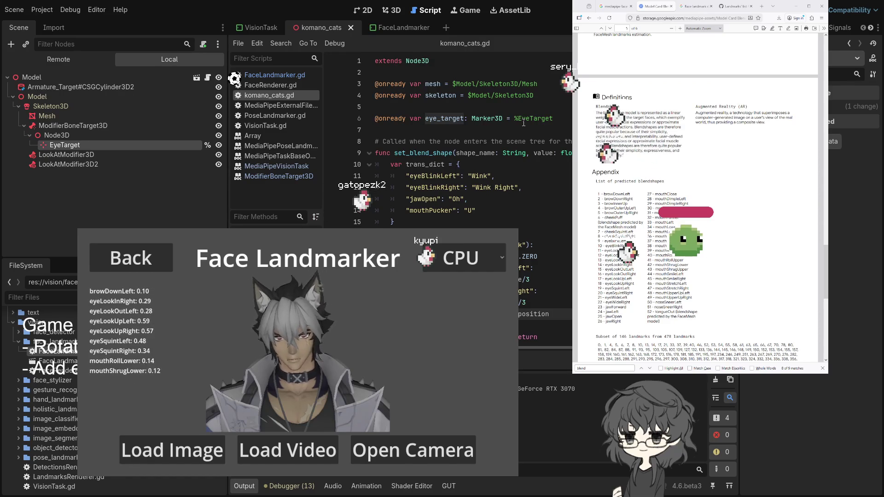
pyautogui.scroll(-3, 524, 123)
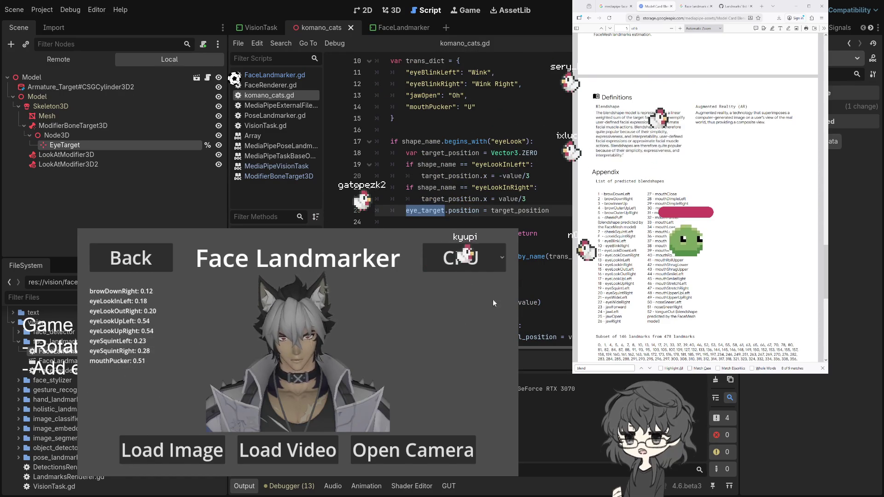
# Step: Restart the project and stream the C920e webcam at 640x480@24 YUY2 into the Face Landmarker
pyautogui.press('F8')
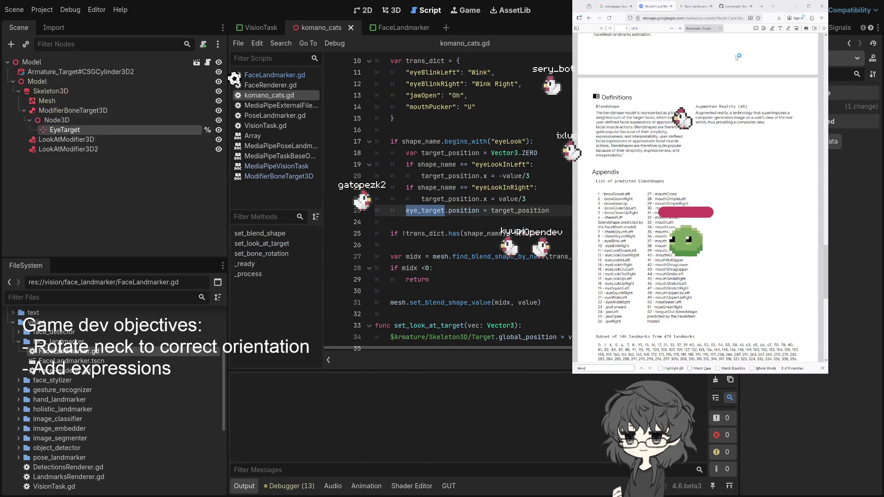
pyautogui.press('F5')
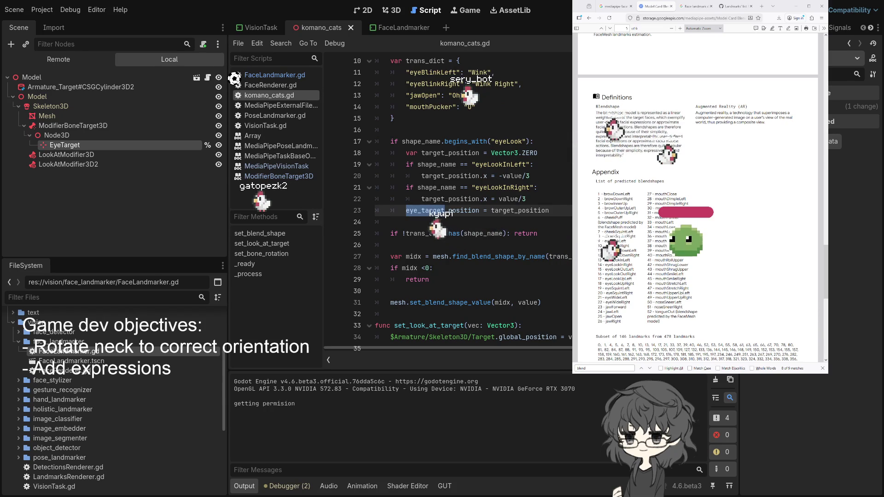
pyautogui.click(195, 286)
pyautogui.click(197, 328)
pyautogui.click(198, 323)
pyautogui.click(197, 259)
pyautogui.click(225, 443)
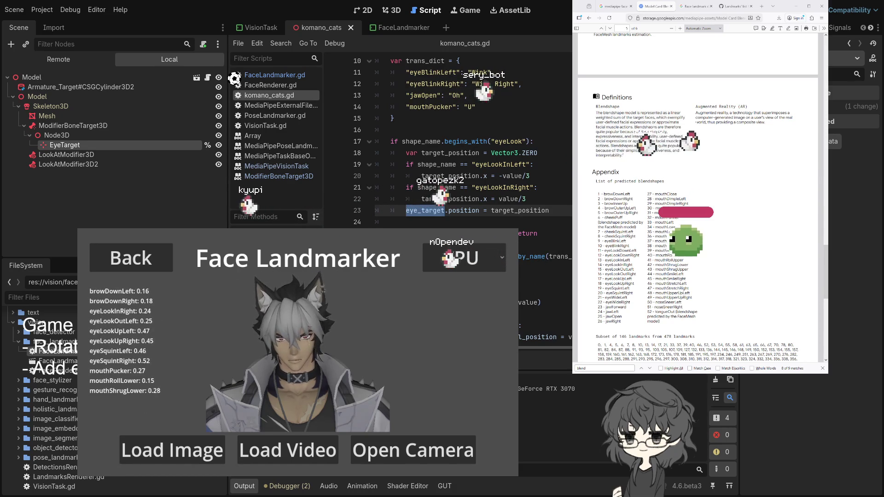
# Step: Set a breakpoint on line 22, resume the game, and select InRight in line 21's name
pyautogui.doubleClick(503, 187)
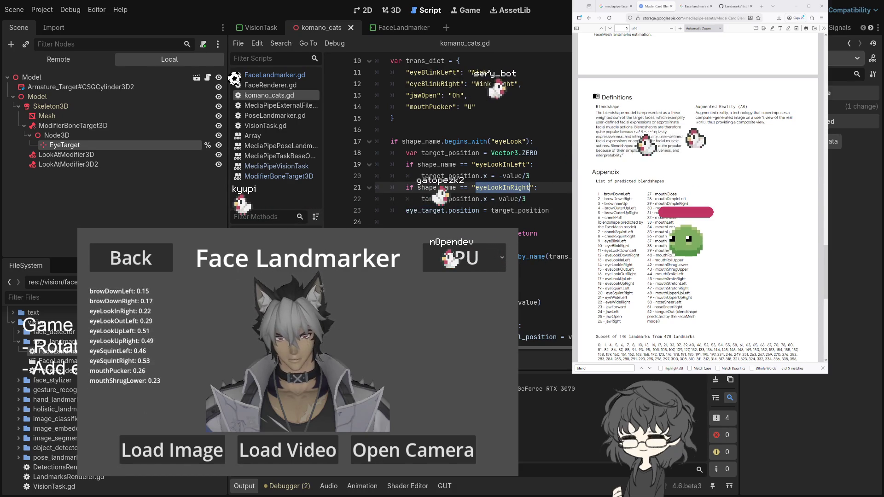
pyautogui.click(523, 188)
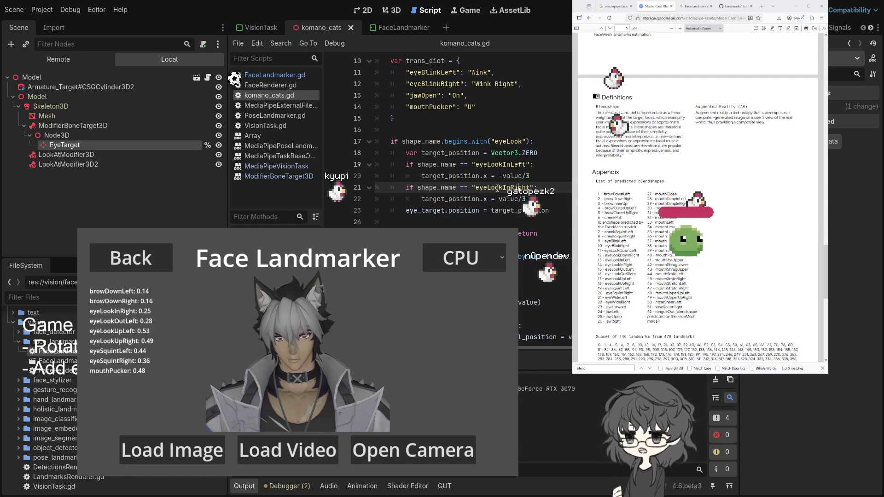
pyautogui.click(509, 165)
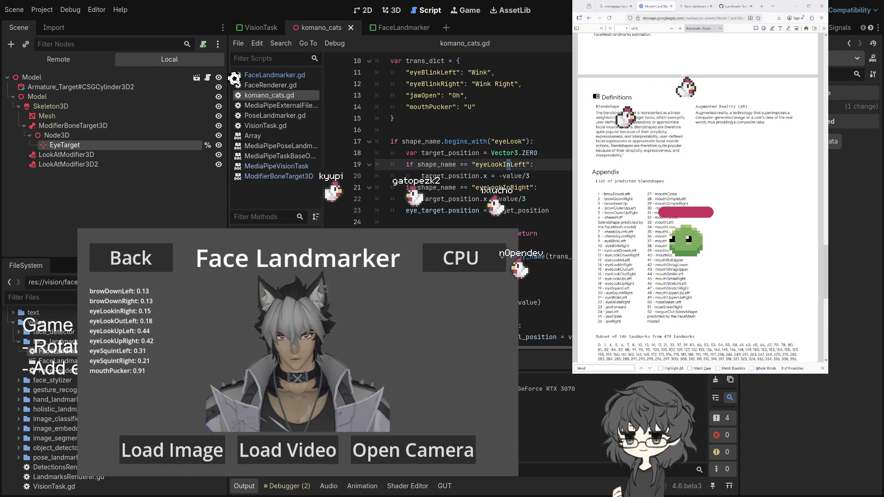
pyautogui.click(489, 177)
pyautogui.doubleClick(515, 166)
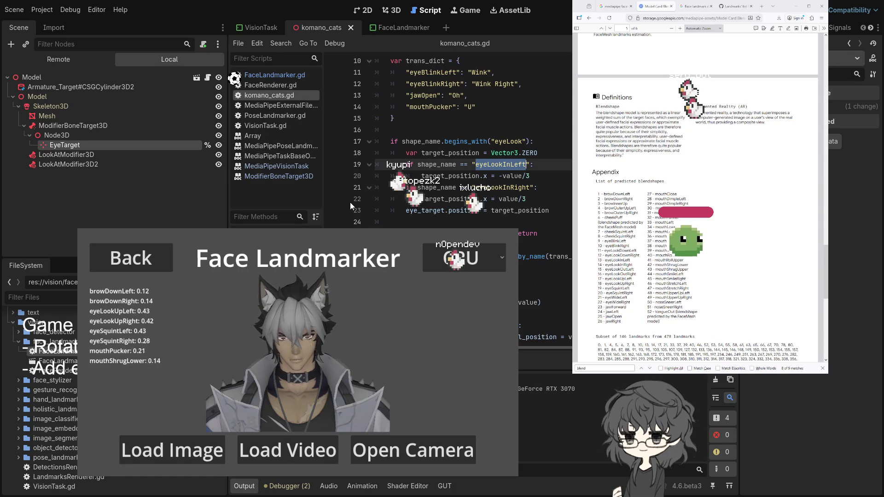
pyautogui.click(335, 203)
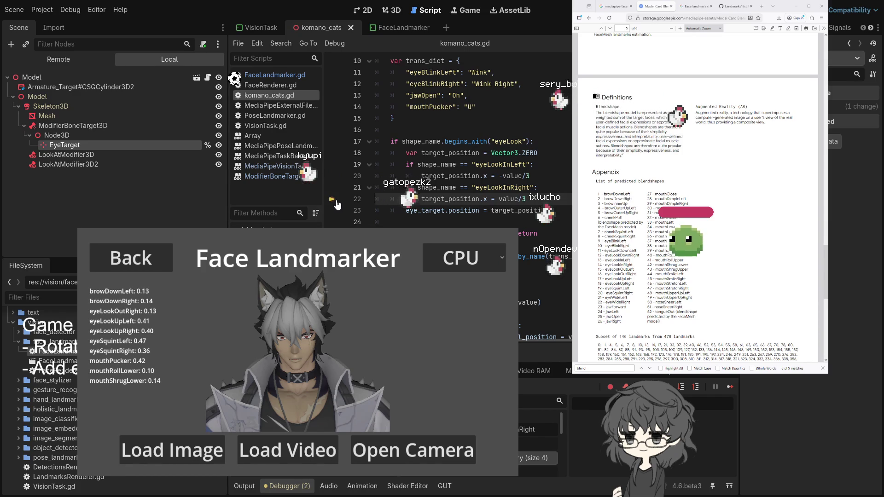
pyautogui.click(731, 388)
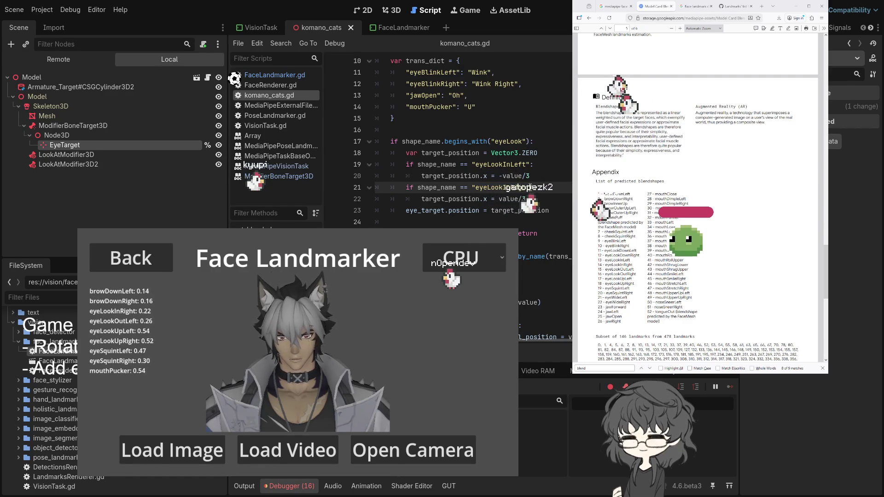
pyautogui.moveTo(515, 189); pyautogui.dragTo(503, 188)
# Step: Change line 21 to eyeLookOutLeft and the line 20 and 22 offsets to -value/2 and value/2
pyautogui.press('BackSpace')
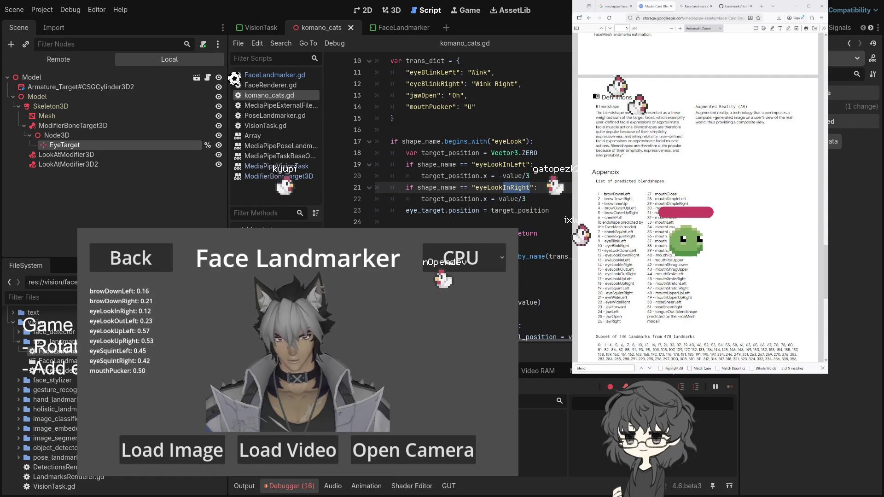
pyautogui.write('OutLeft')
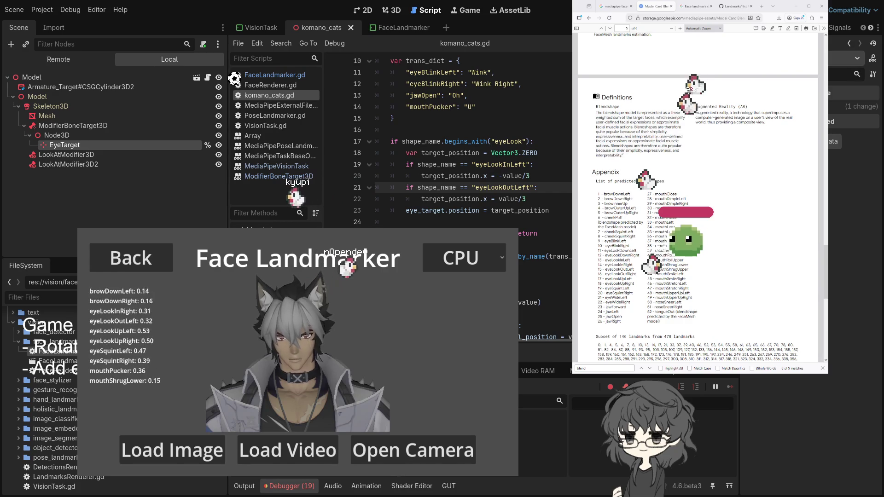
pyautogui.click(550, 176)
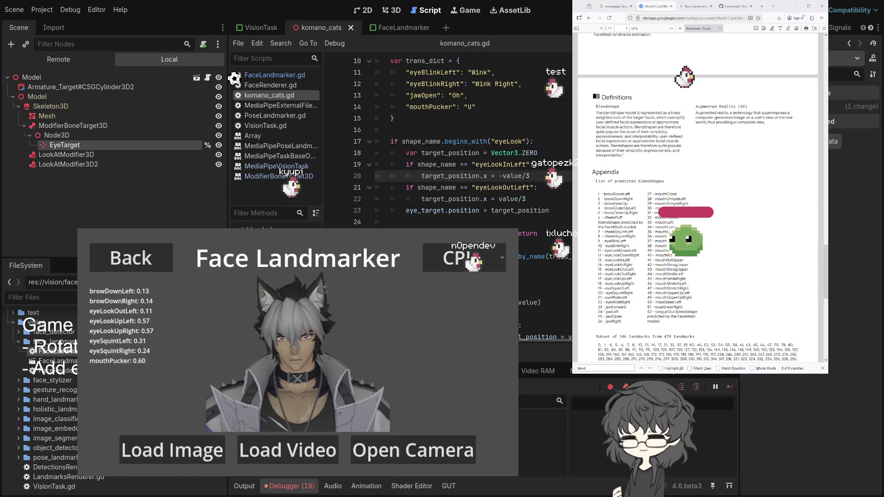
pyautogui.press('BackSpace')
pyautogui.write('2')
pyautogui.click(543, 200)
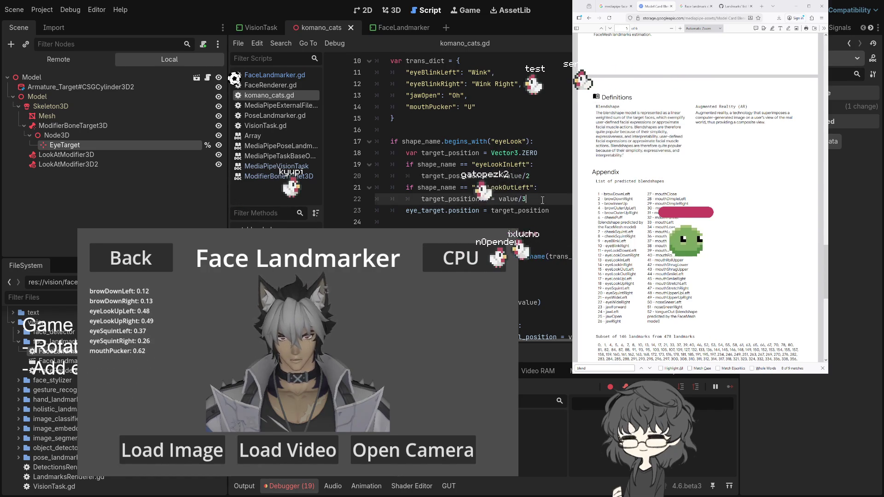
pyautogui.press('BackSpace')
pyautogui.write('2')
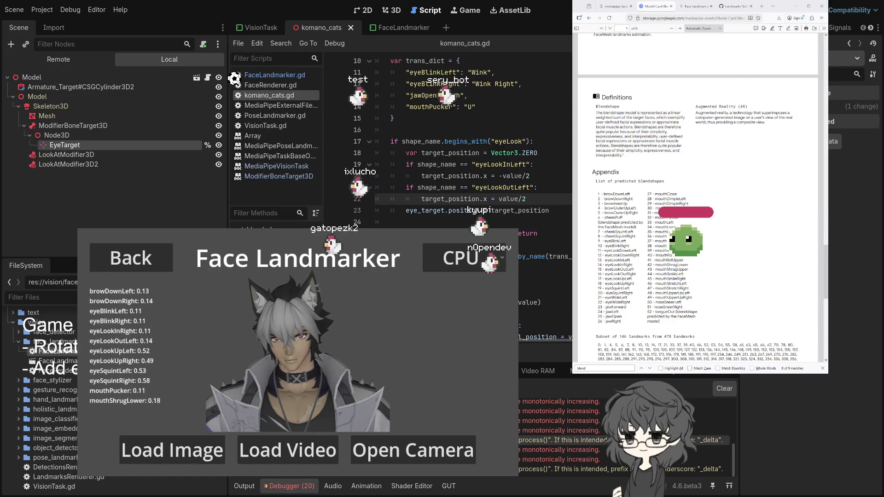
# Step: Clear the error list in the Debugger panel's Errors tab
pyautogui.click(717, 388)
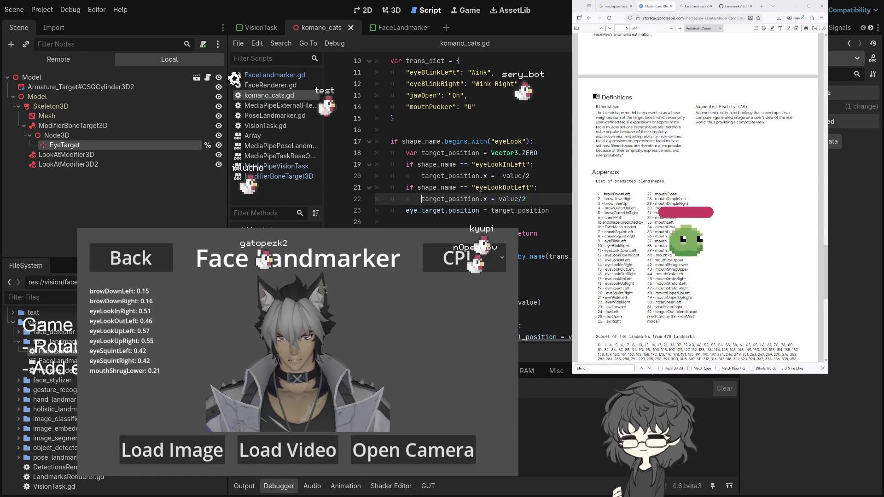
# Step: Comment out the line 22 offset with # and add pass below it
pyautogui.write('#')
pyautogui.press('Return')
pyautogui.write('pass')
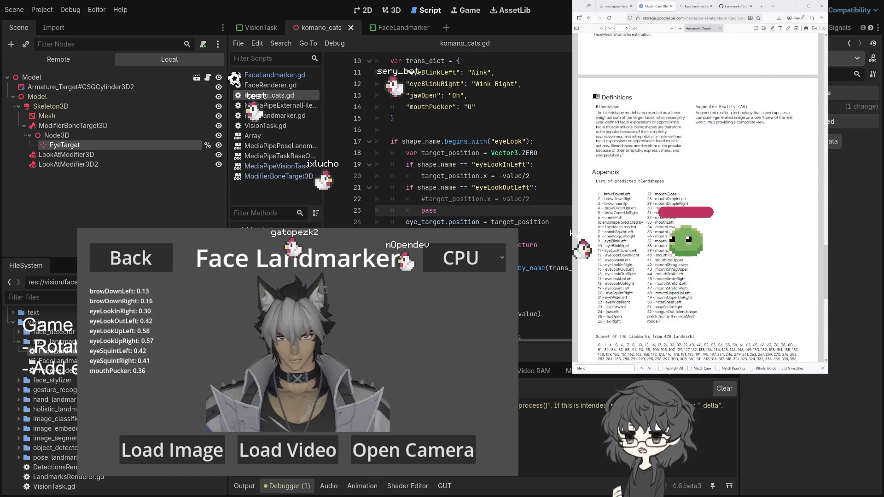
# Step: Toggle a breakpoint on line 20, stop the game, and return to the 3D view
pyautogui.click(535, 176)
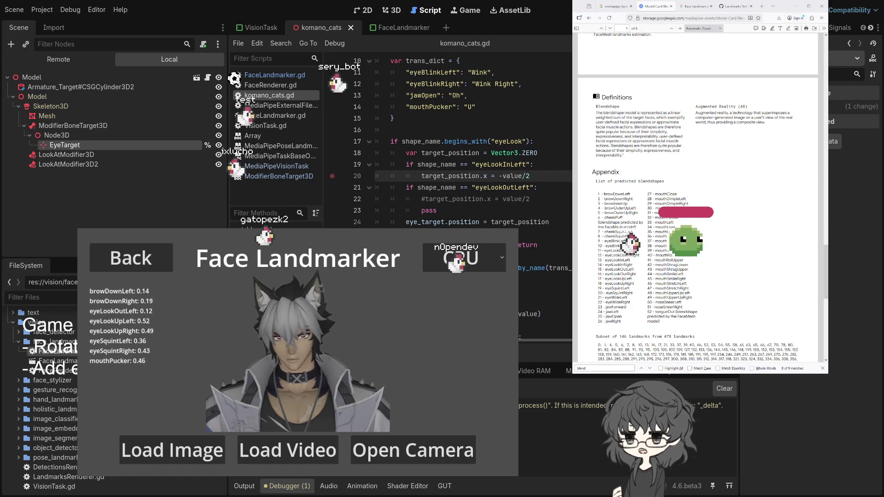
pyautogui.press('F9')
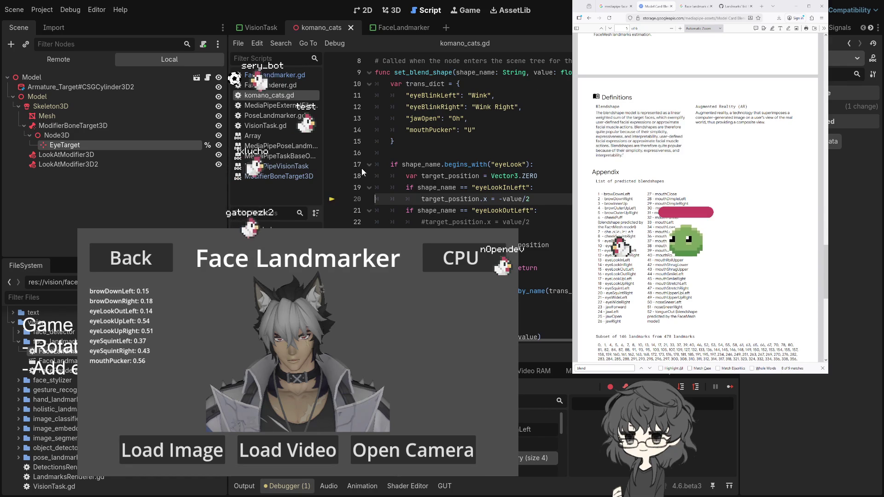
pyautogui.press('F8')
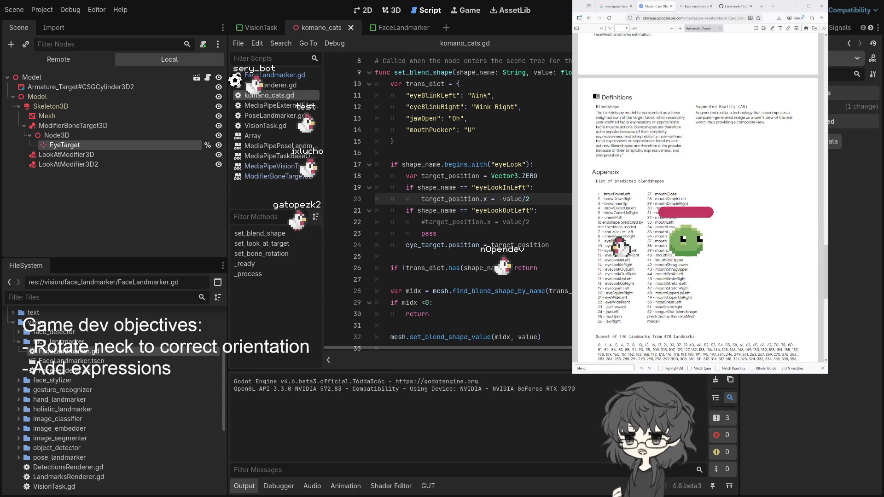
pyautogui.hotkey('ctrl', 'F2')
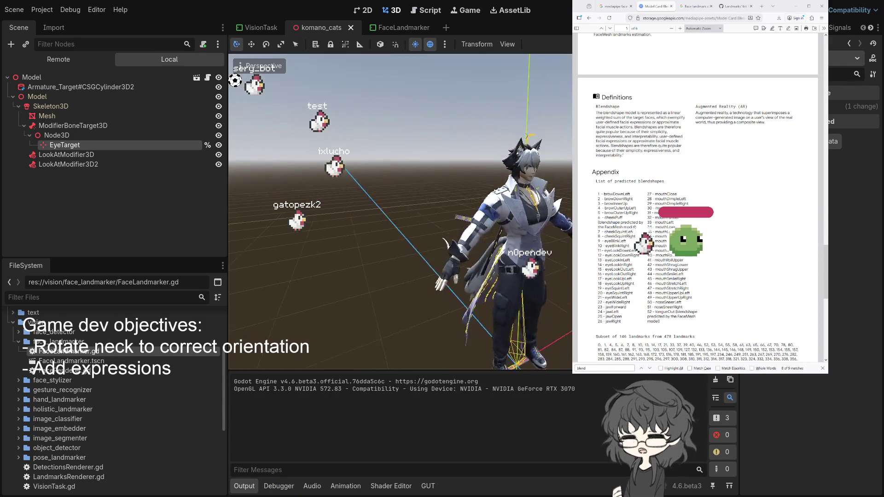
# Step: Run the project and open the Face Landmarker demo from the Vision Tasks list
pyautogui.click(70, 134)
pyautogui.click(71, 144)
pyautogui.moveTo(315, 133); pyautogui.dragTo(453, 150)
pyautogui.press('F5')
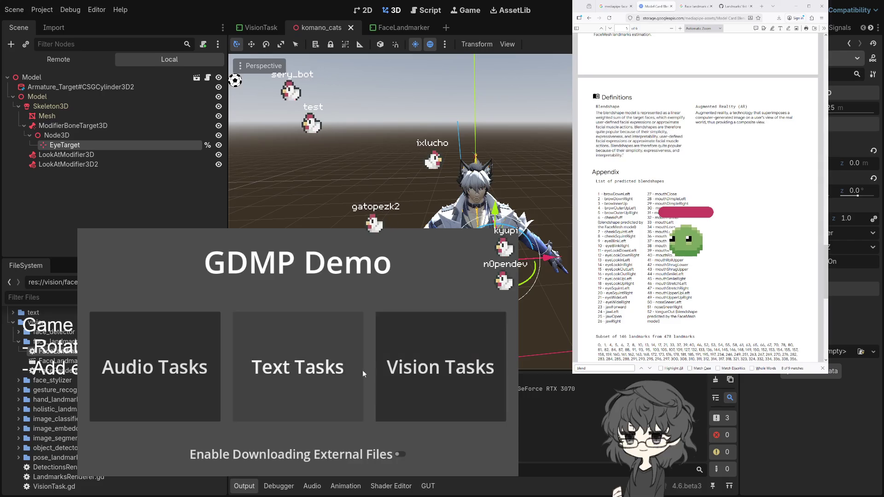
pyautogui.click(387, 362)
pyautogui.click(387, 362)
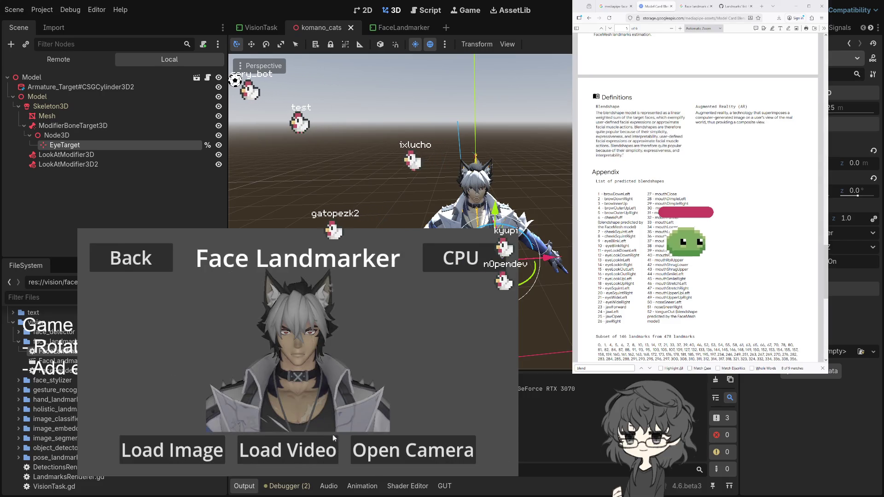
pyautogui.click(394, 451)
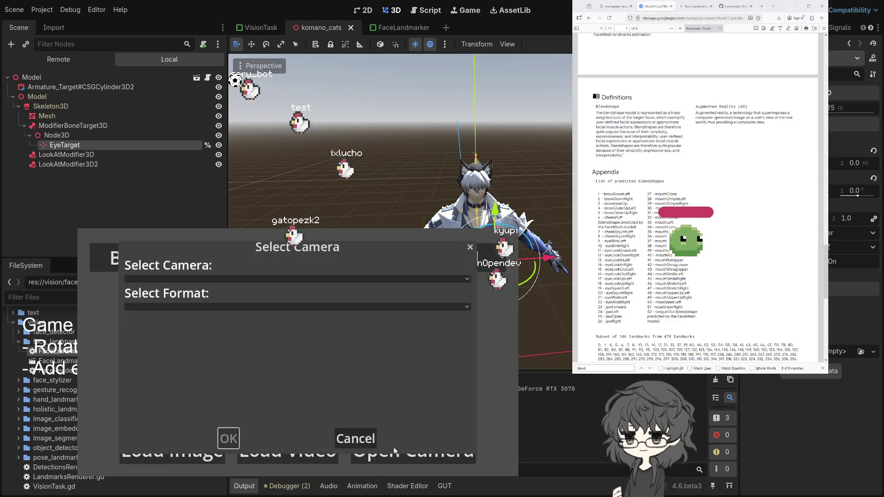
pyautogui.click(355, 439)
pyautogui.click(98, 260)
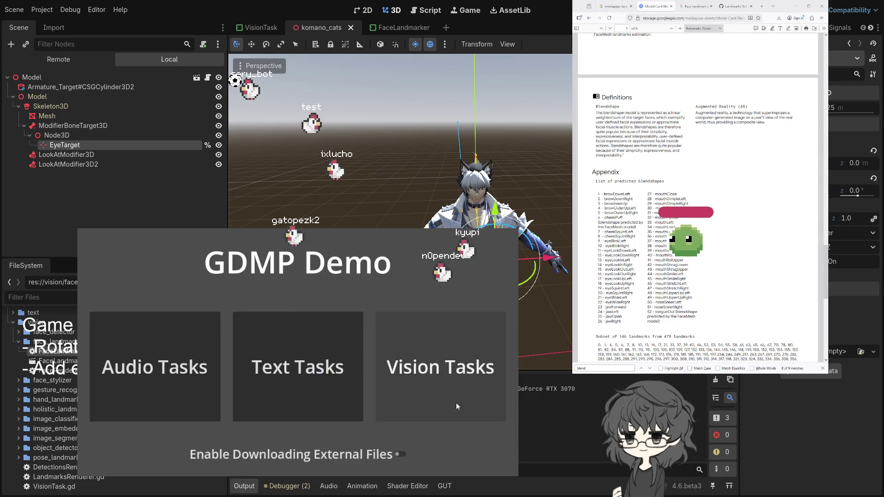
pyautogui.click(385, 381)
pyautogui.click(444, 367)
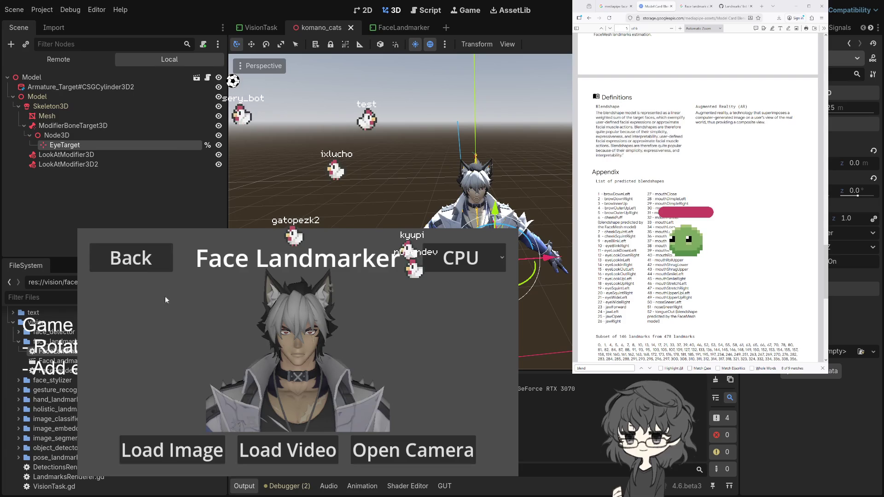
# Step: Start tracking with the Logi Webcam C920e at 640x480@24(YUY2), then return to komano_cats
pyautogui.click(398, 451)
pyautogui.click(221, 285)
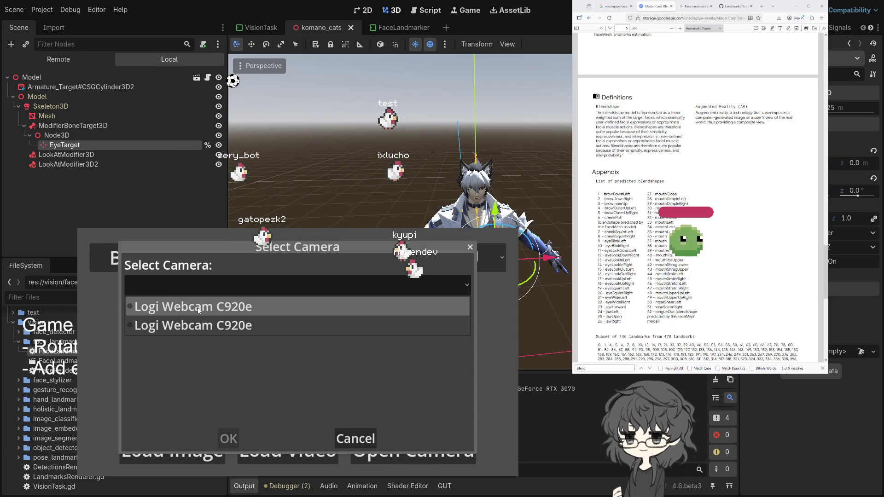
pyautogui.click(208, 309)
pyautogui.click(189, 317)
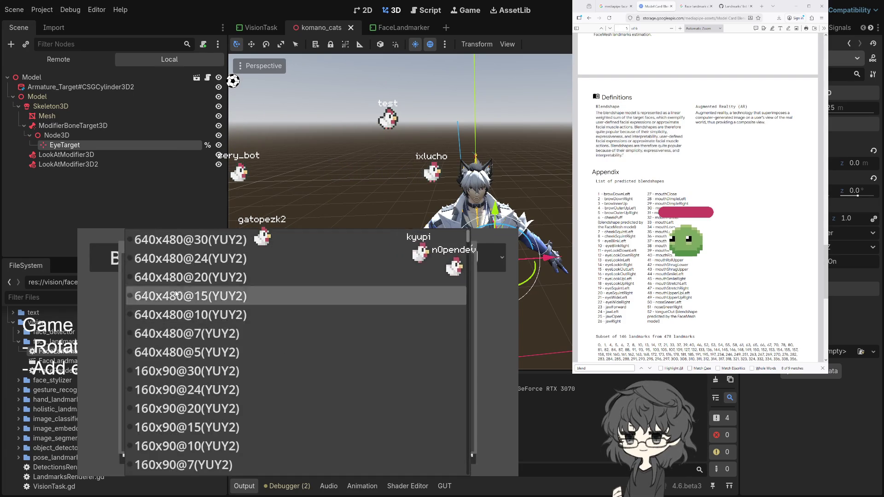
pyautogui.click(216, 258)
pyautogui.click(229, 438)
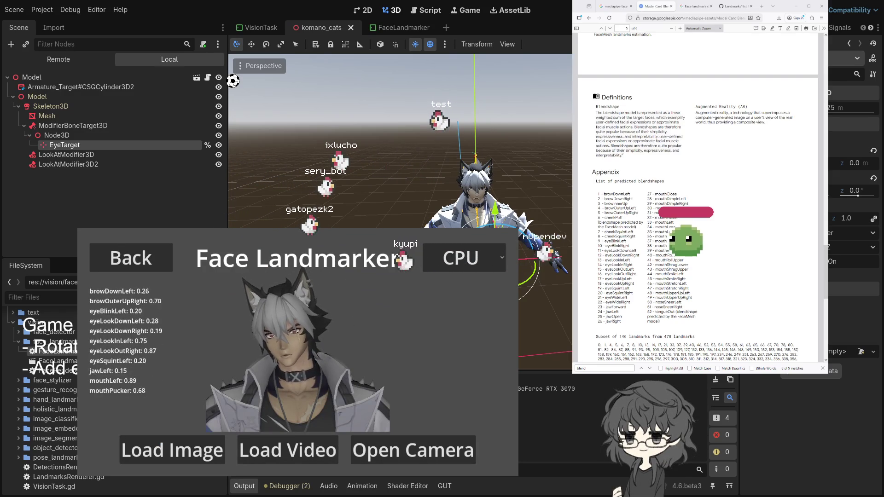
pyautogui.click(400, 28)
pyautogui.click(316, 26)
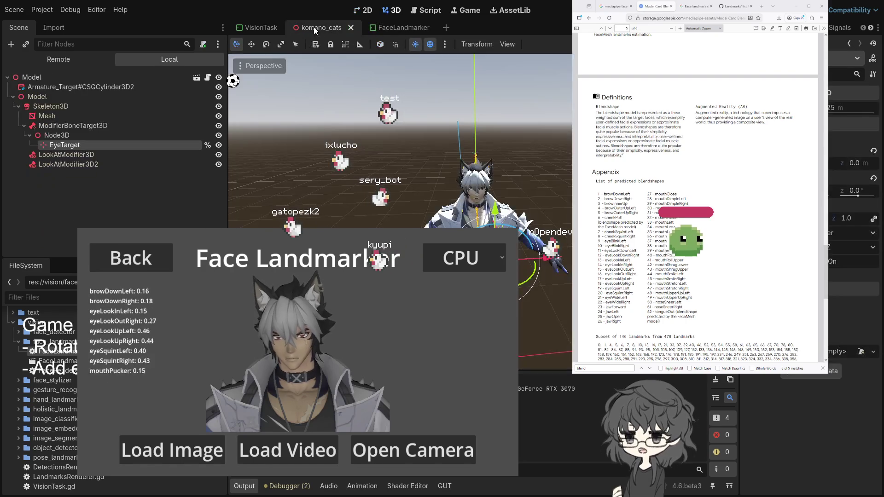
# Step: Resume the paused game from the komano_cats script and clear the debugger errors
pyautogui.click(256, 27)
pyautogui.click(321, 28)
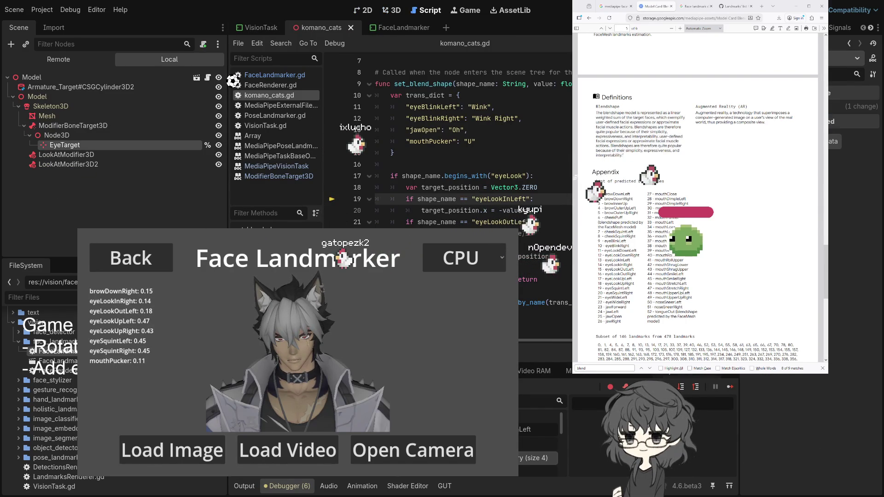
pyautogui.click(730, 387)
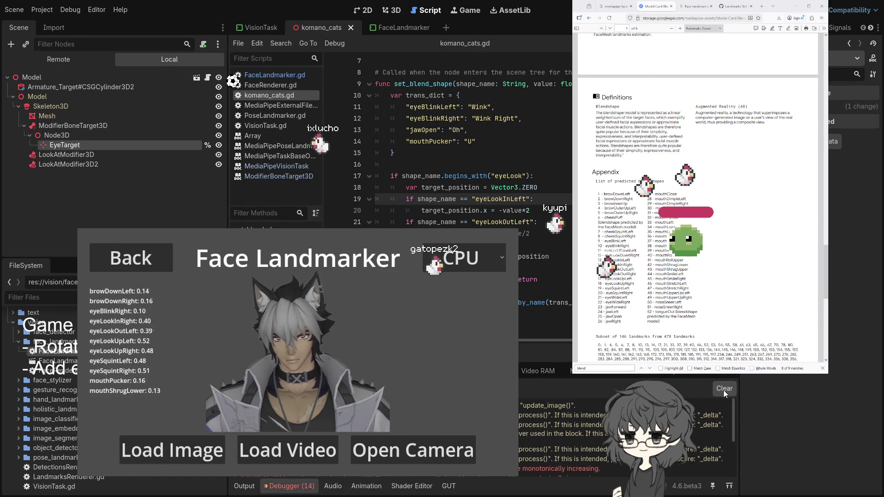
pyautogui.click(726, 389)
# Step: Delete a line from the eyeLook block with Ctrl+Shift+K and inspect the LookAtModifier3D node
pyautogui.click(452, 222)
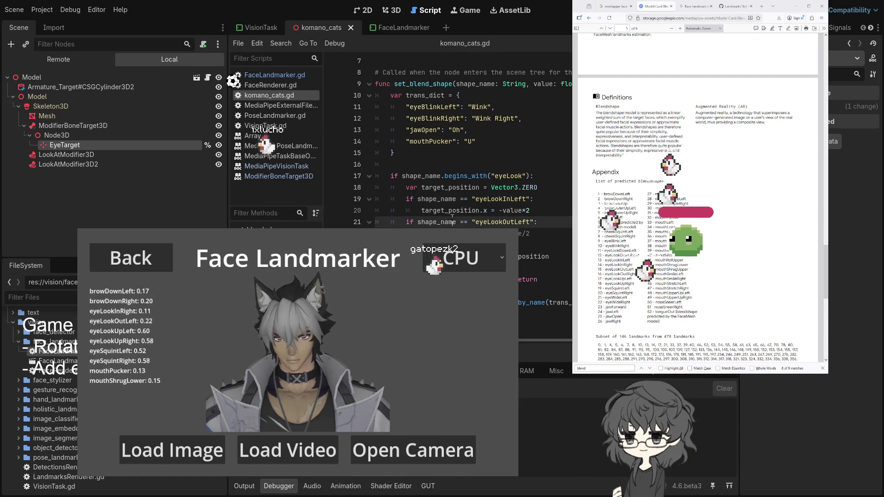
pyautogui.moveTo(519, 257); pyautogui.dragTo(540, 252)
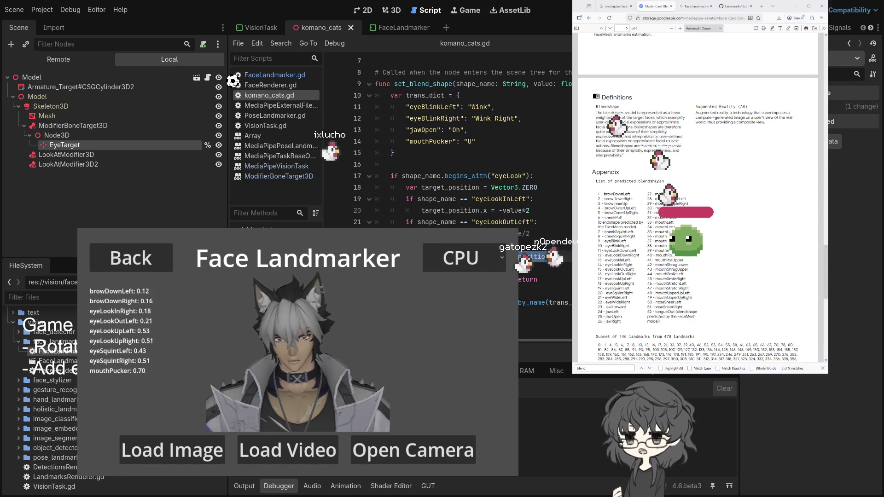
pyautogui.hotkey('ctrl', 'shift', 'k')
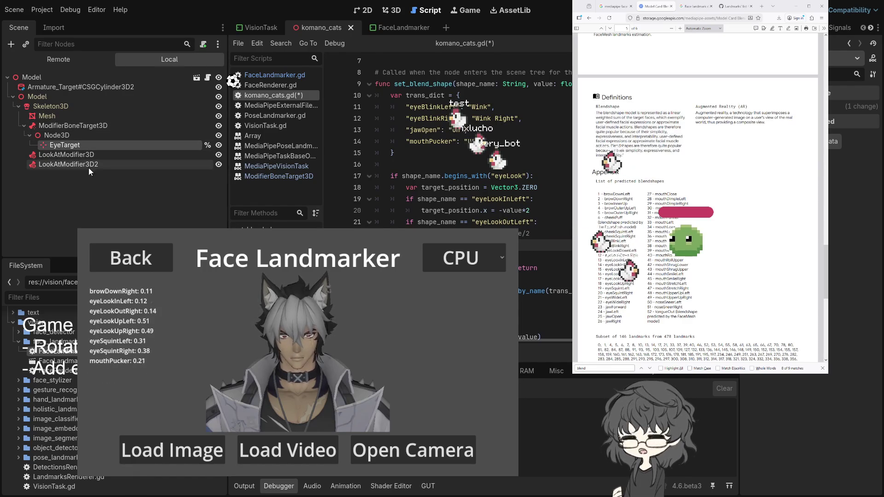
pyautogui.click(55, 154)
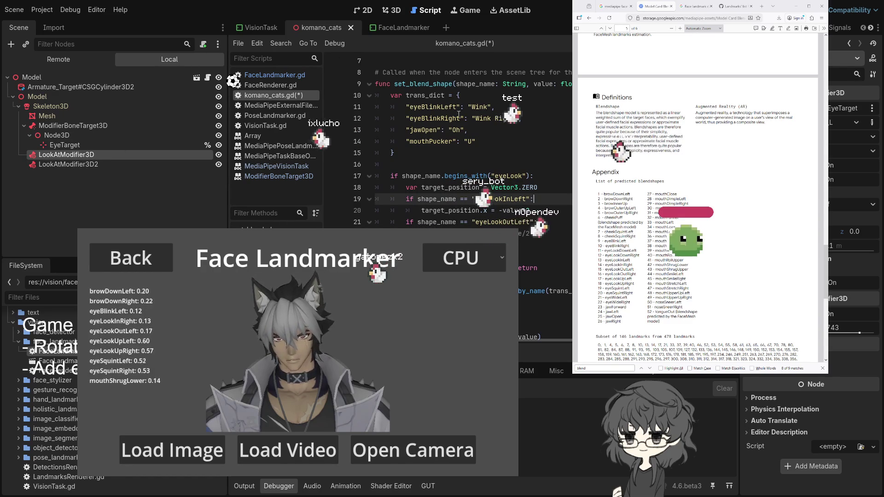
pyautogui.click(399, 32)
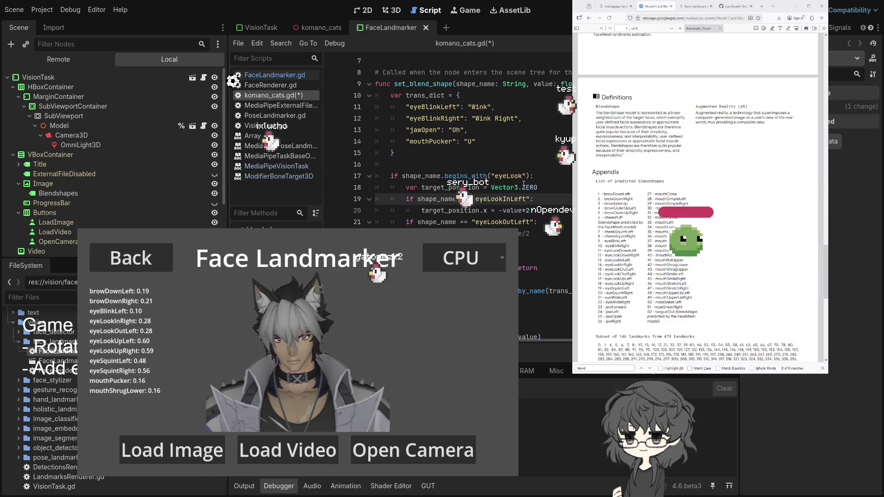
pyautogui.doubleClick(505, 223)
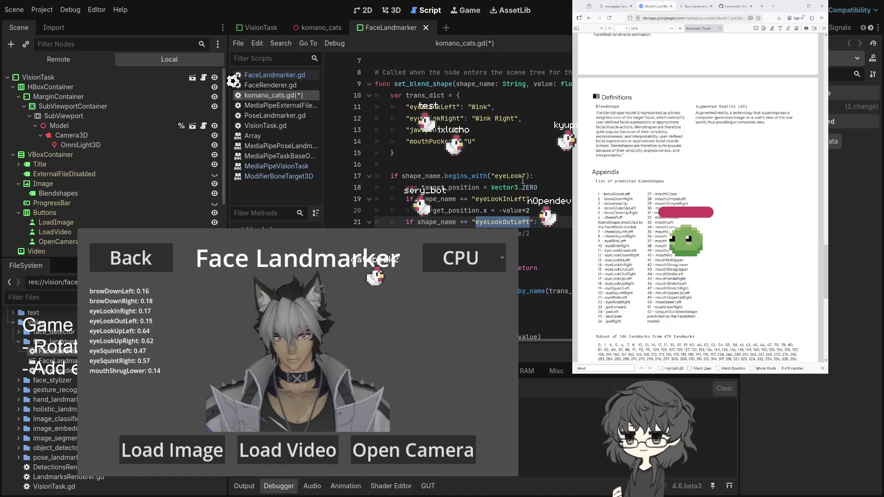
pyautogui.moveTo(537, 189); pyautogui.dragTo(533, 189)
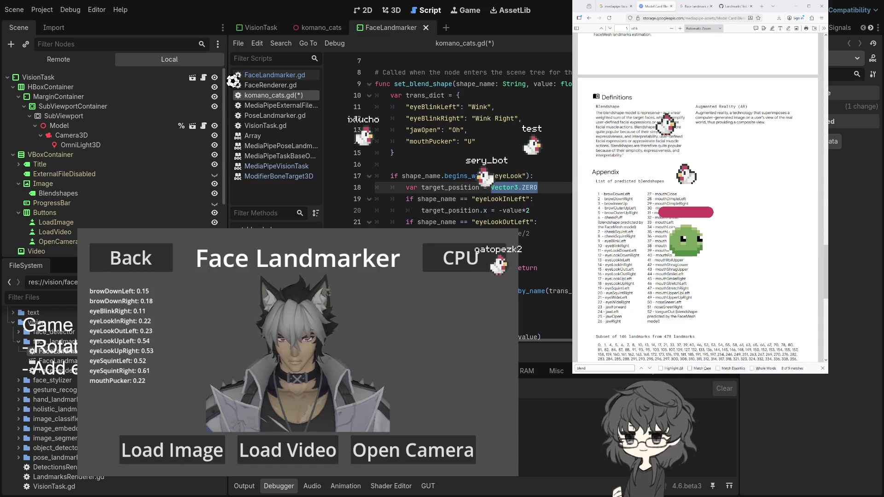
# Step: Type eye_target.position over Vector3.ZERO on line 18 and save komano_cats.gd
pyautogui.write('eye_target')
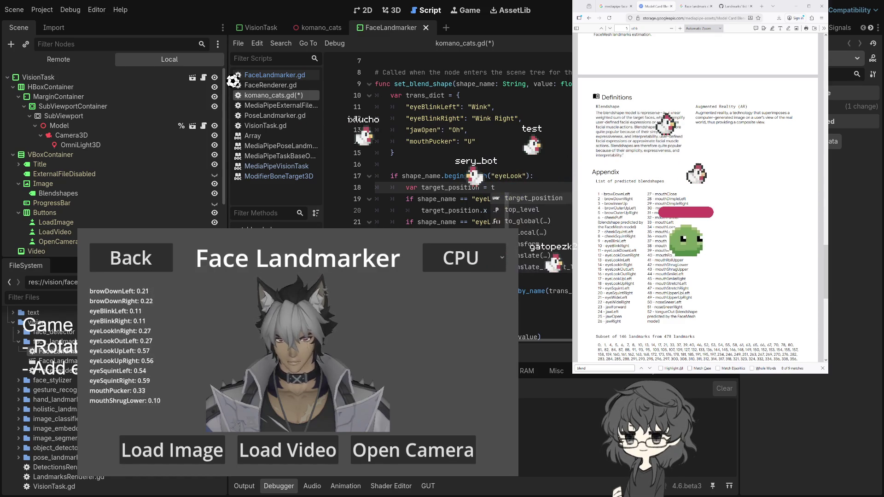
pyautogui.write('.opo')
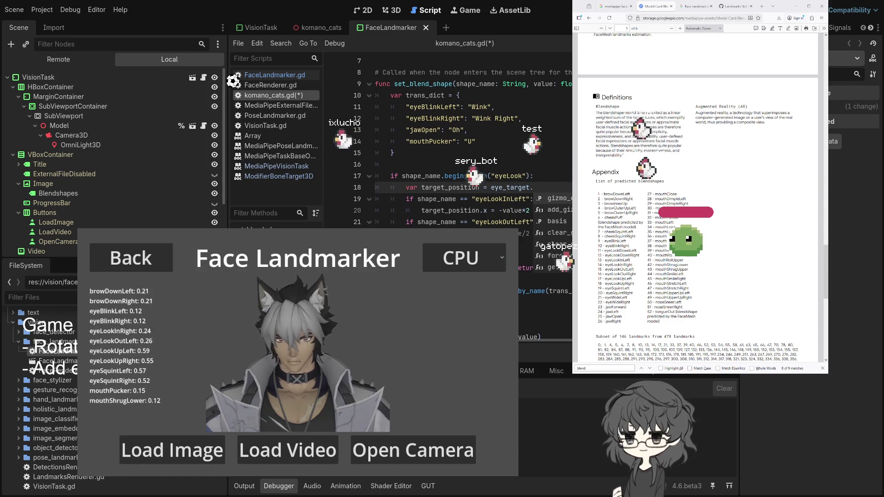
pyautogui.press('BackSpace')
pyautogui.press('BackSpace')
pyautogui.press('BackSpace')
pyautogui.write('position')
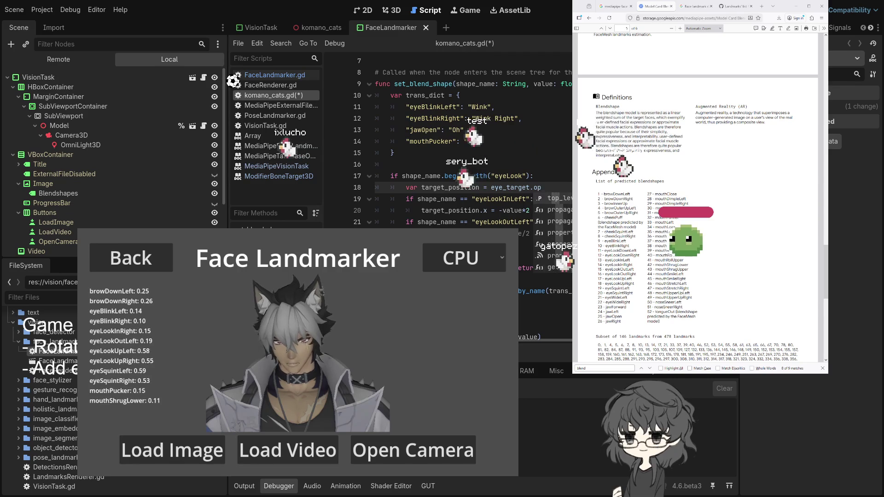
pyautogui.write('.')
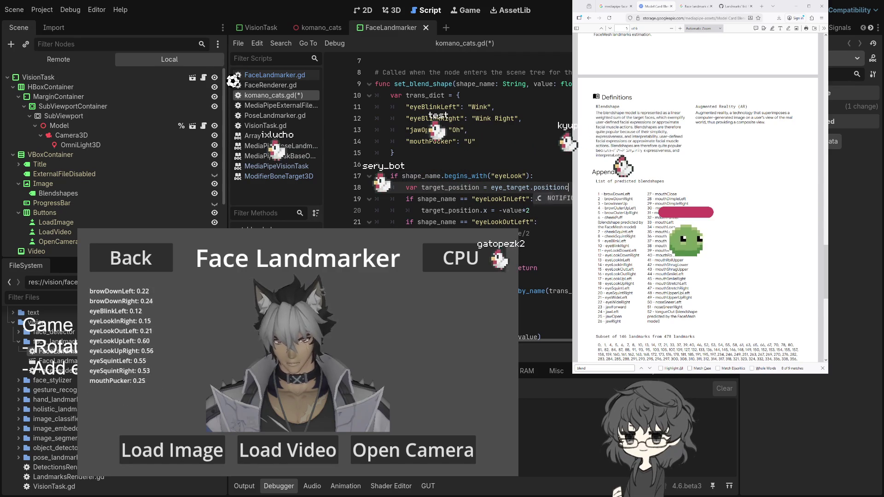
pyautogui.write('.')
pyautogui.write('n.c')
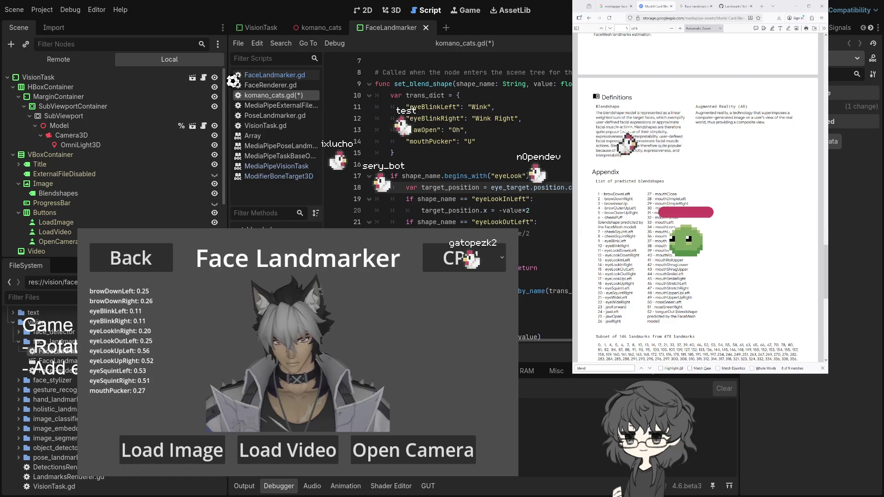
pyautogui.press('BackSpace')
pyautogui.write('d')
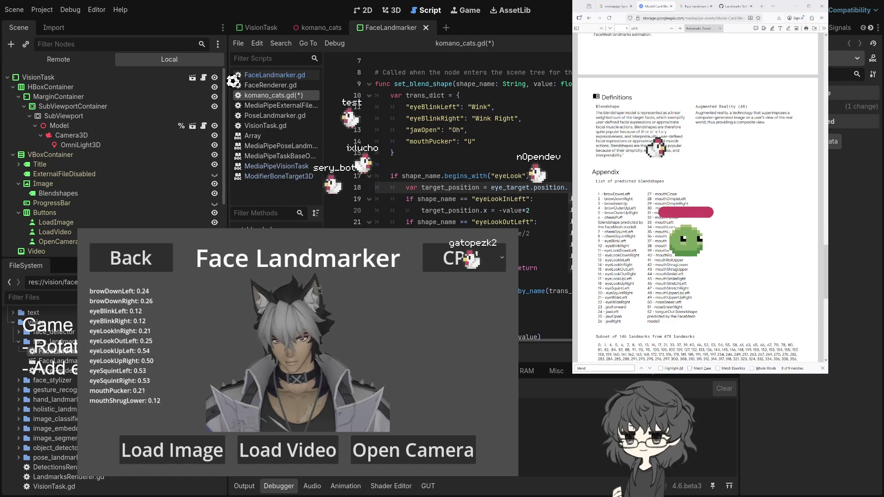
pyautogui.hotkey('ctrl', 's')
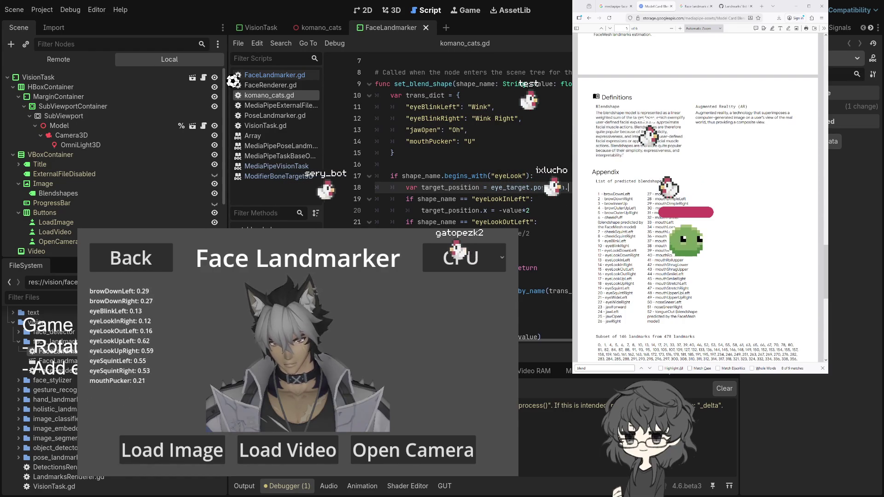
# Step: Review the target_position line and the inward and outward left-eye offset lines
pyautogui.doubleClick(432, 188)
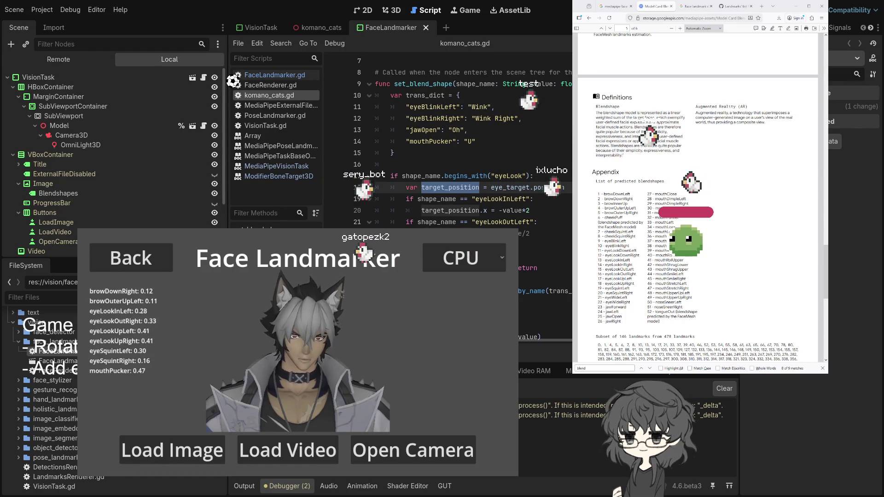
pyautogui.click(528, 210)
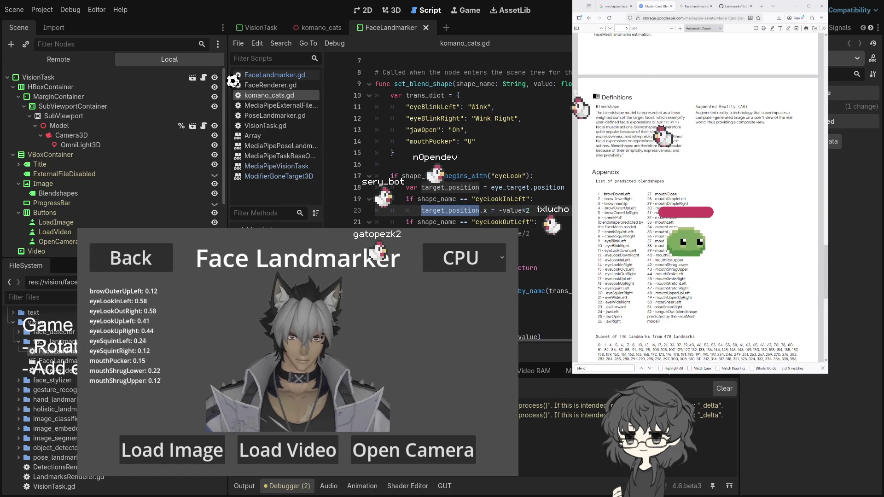
pyautogui.click(530, 233)
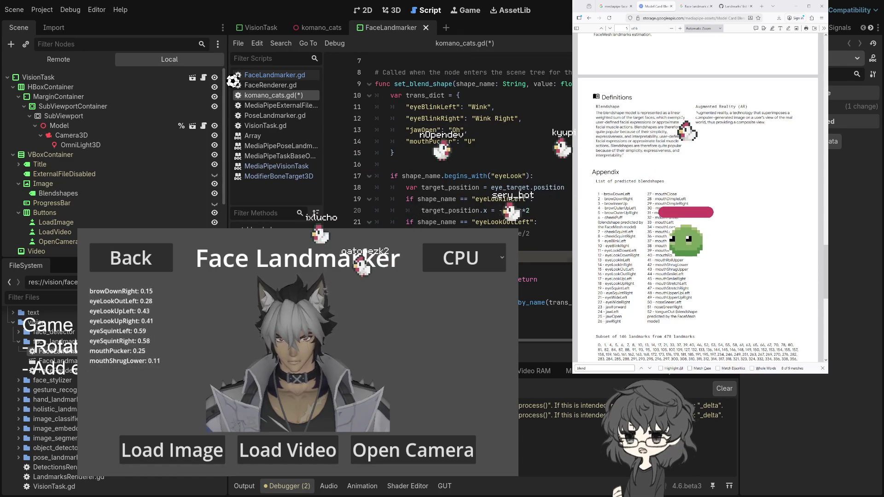
pyautogui.hotkey('ctrl', 'space')
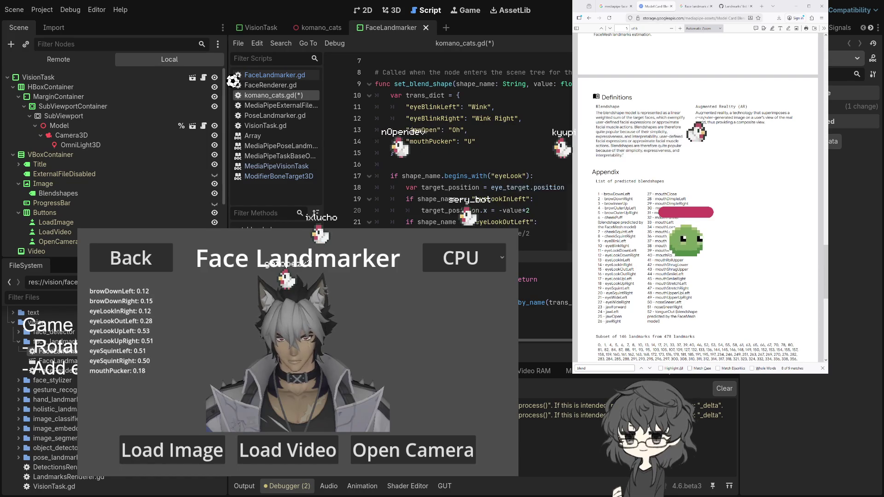
# Step: Change the line 20 eyeLookInLeft offset from *2 to /2.5
pyautogui.hotkey('ctrl', 'space')
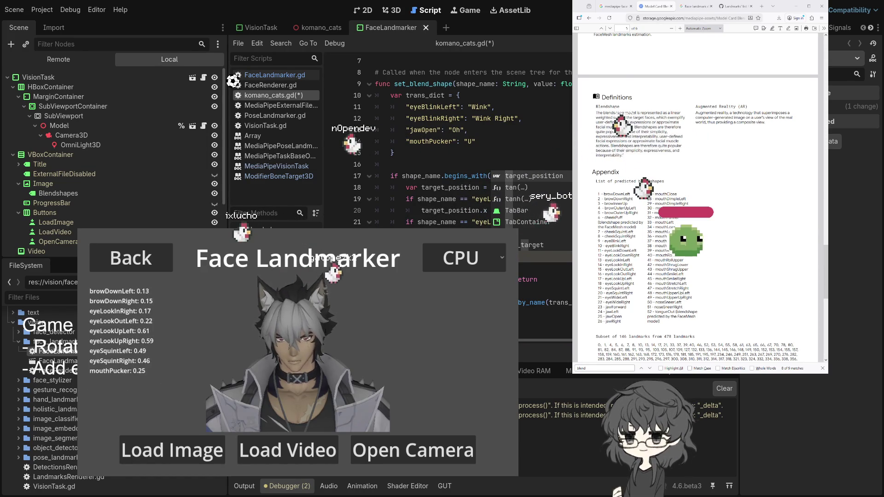
pyautogui.press('Escape')
pyautogui.hotkey('ctrl', 's')
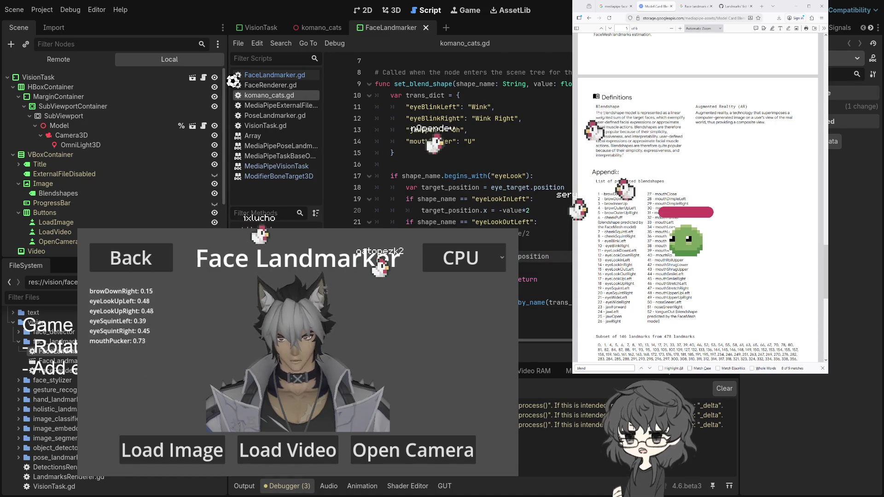
pyautogui.click(544, 212)
pyautogui.press('BackSpace')
pyautogui.write('/')
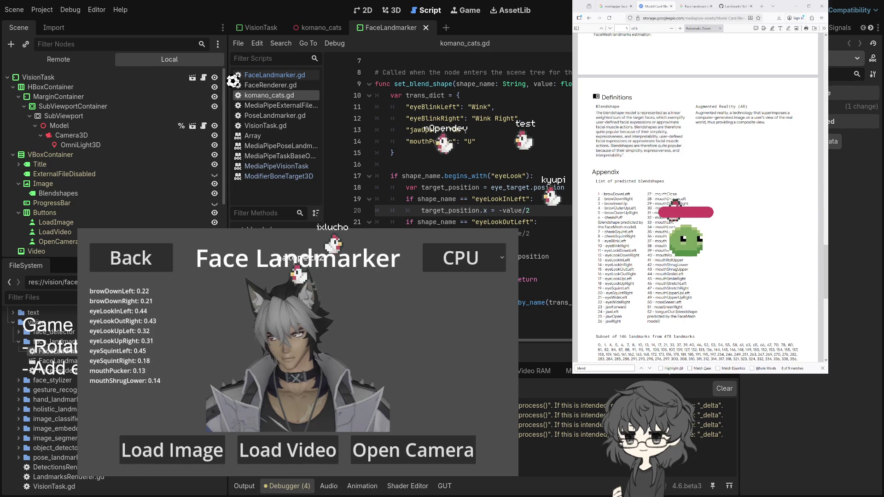
pyautogui.write('1.8')
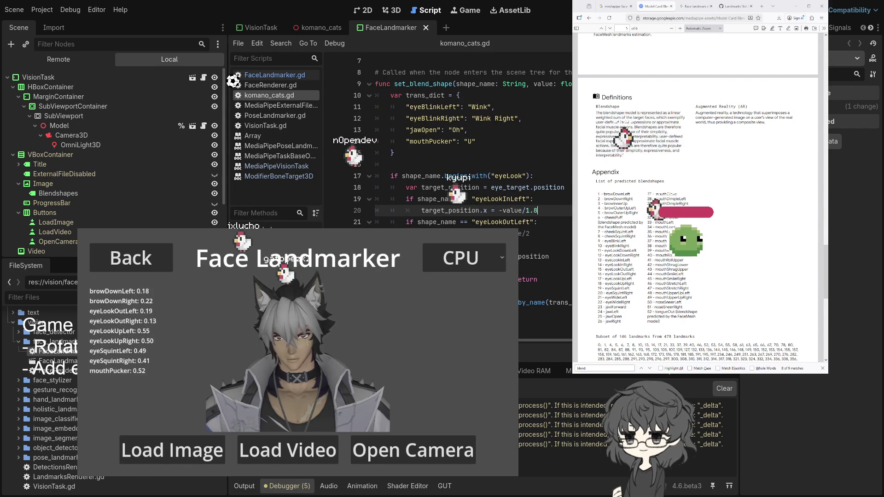
pyautogui.doubleClick(533, 211)
pyautogui.write('2.5')
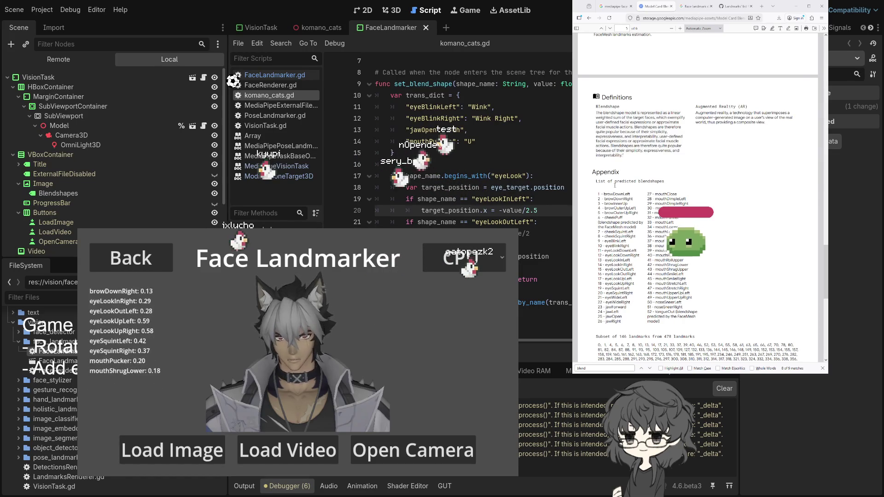
# Step: Change the eyeLookOutLeft offset from /2 to /2.5 and save the script
pyautogui.doubleClick(502, 222)
pyautogui.click(544, 233)
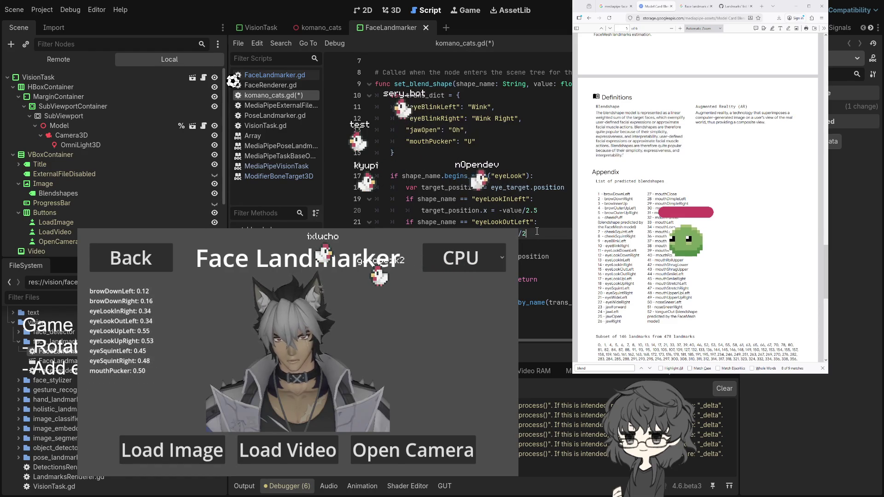
pyautogui.write('.5')
pyautogui.hotkey('ctrl', 's')
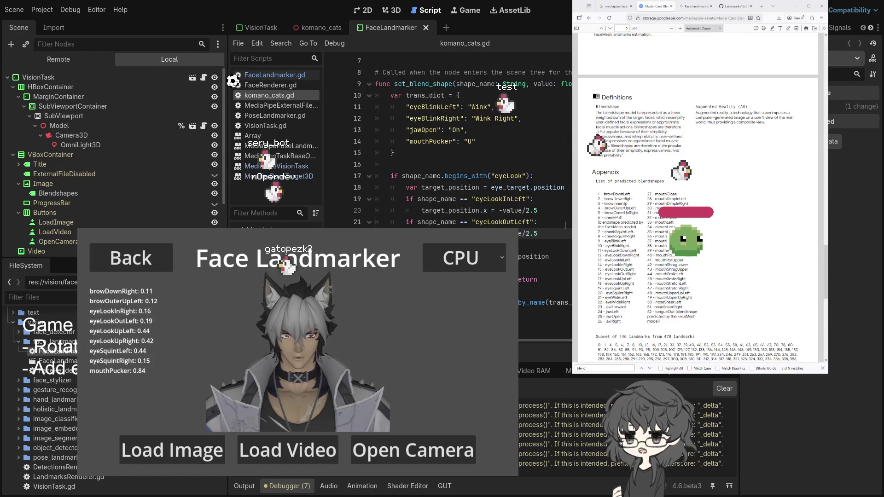
# Step: Make line 20's offset positive value/2.5 and rename eyeLookOutLeft to eyeLookInRight on line 21
pyautogui.hotkey('ctrl', 'z')
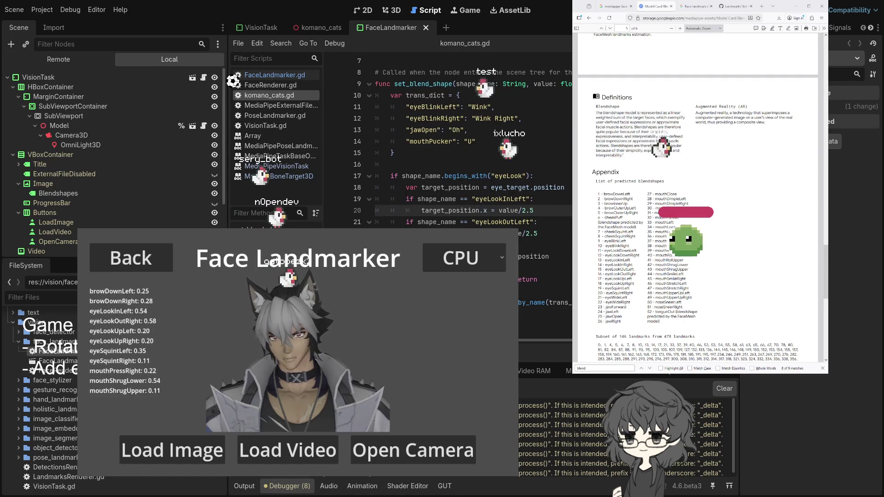
pyautogui.doubleClick(502, 222)
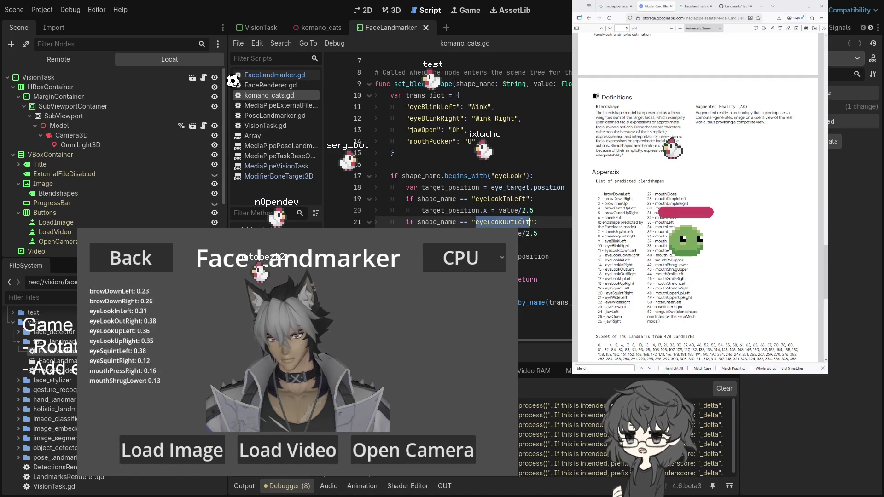
pyautogui.click(513, 223)
pyautogui.keyDown('shift'); pyautogui.click(503, 223); pyautogui.keyUp('shift')
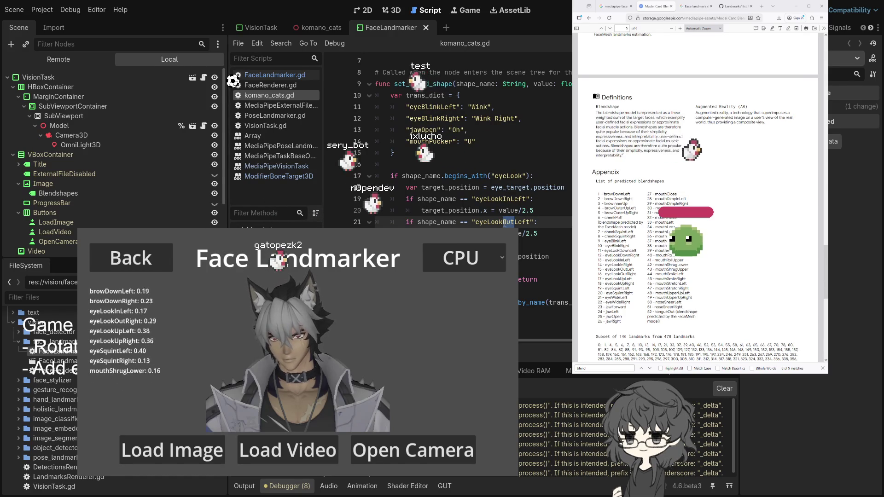
pyautogui.write('InR')
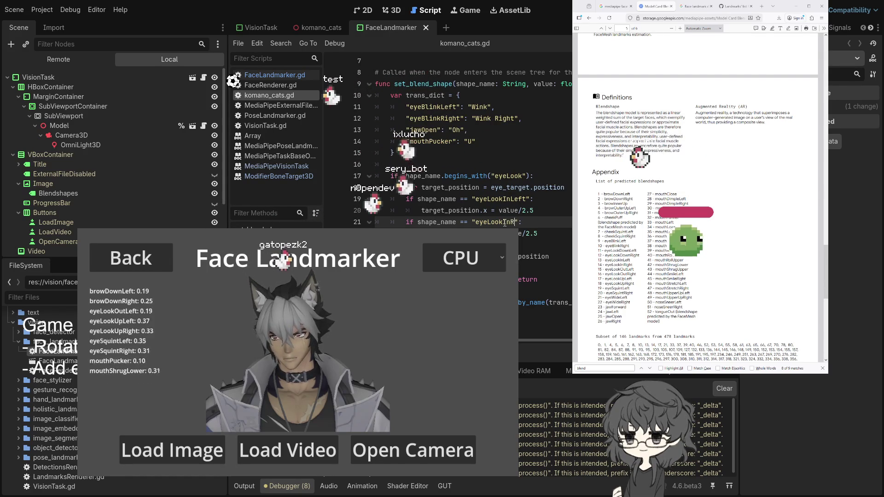
pyautogui.write('ight')
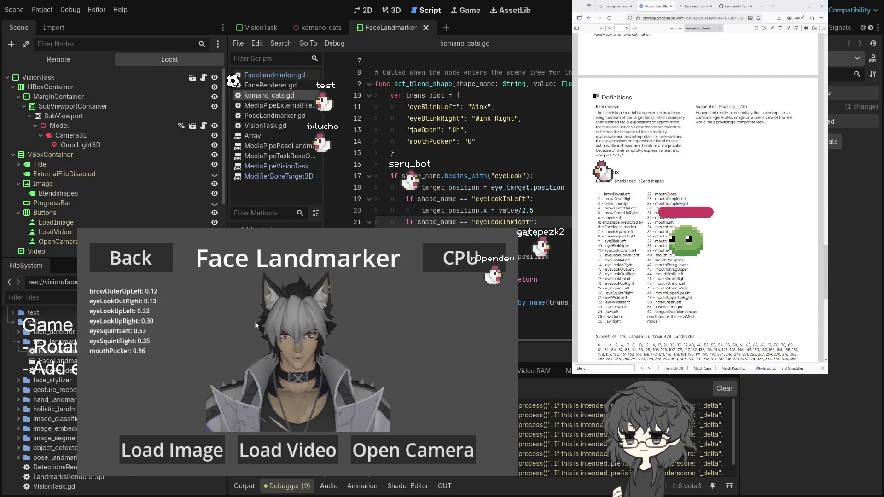
pyautogui.click(518, 224)
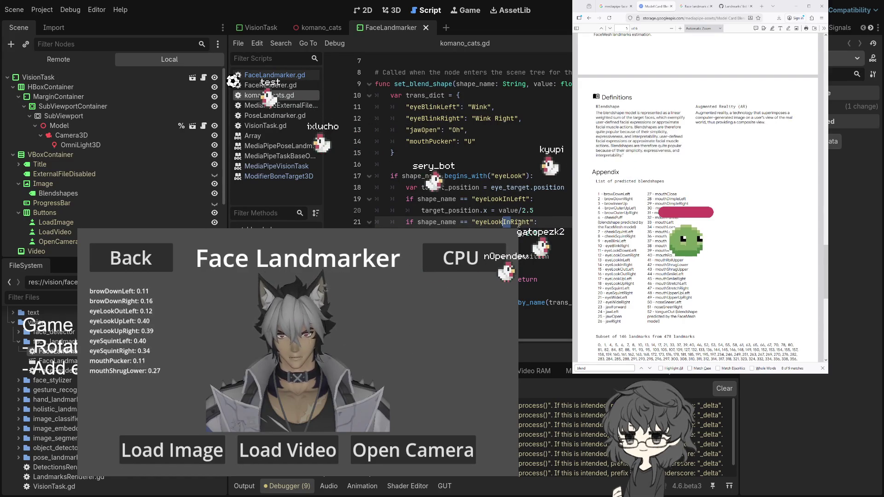
# Step: Replace 'In' with 'Out' so line 21 checks eyeLookOutRight
pyautogui.write('Out')
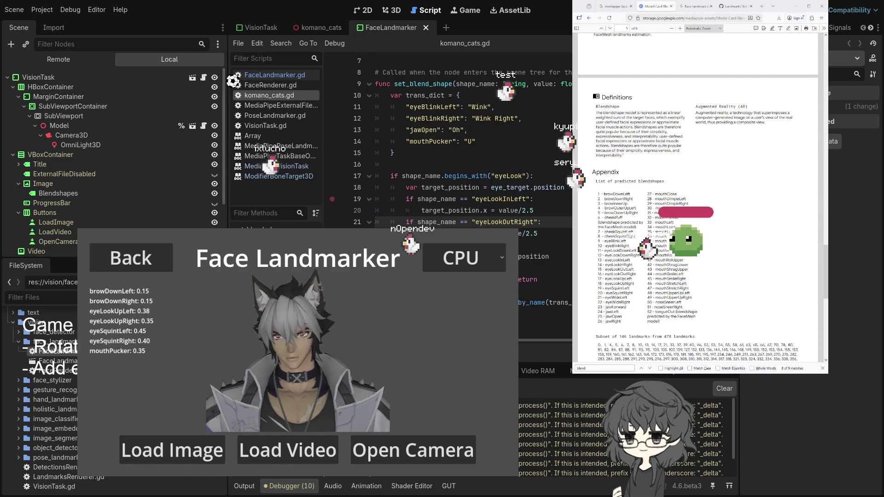
# Step: Resume the paused game and begin an 'if value' line below the target_position declaration
pyautogui.click(333, 200)
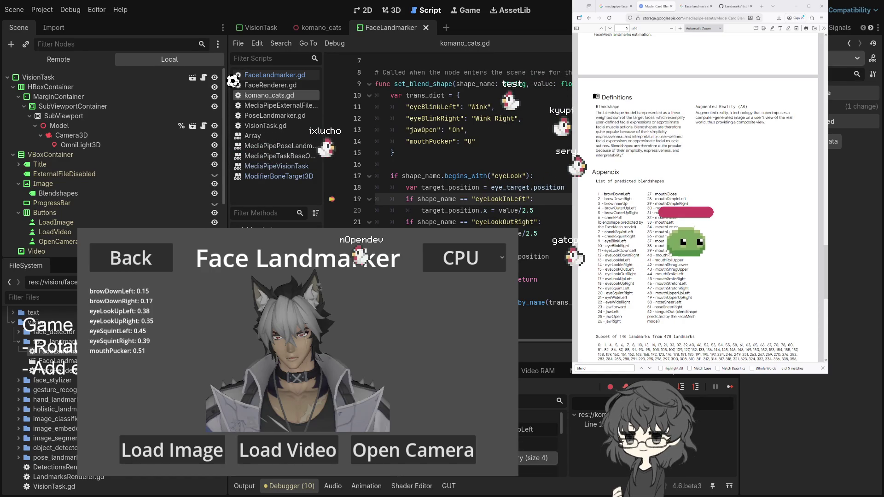
pyautogui.click(731, 387)
pyautogui.click(483, 188)
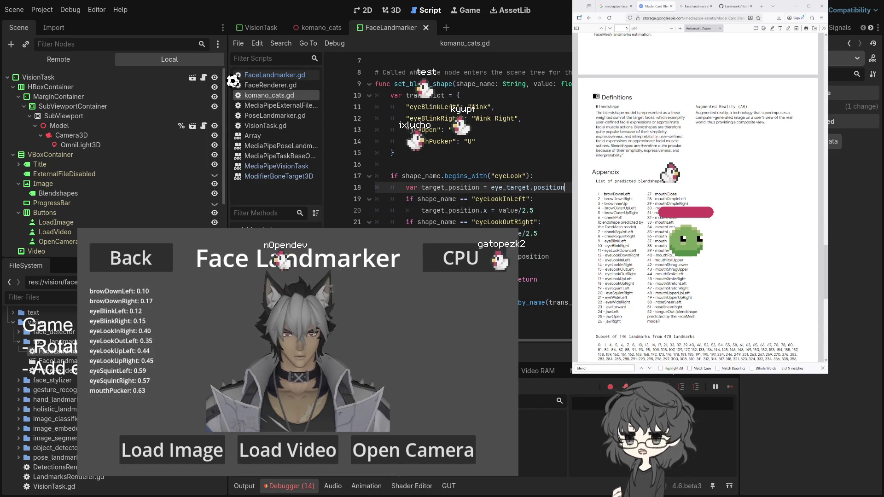
pyautogui.press('Return')
pyautogui.write('if val')
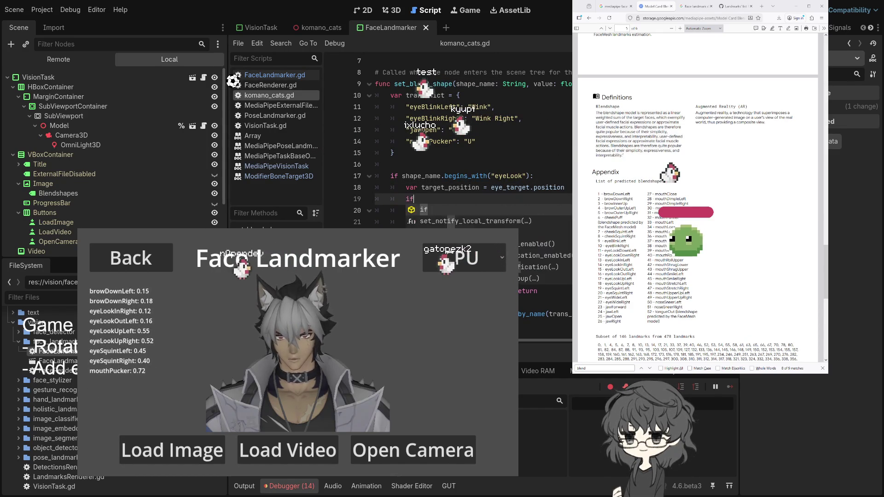
pyautogui.write('ue')
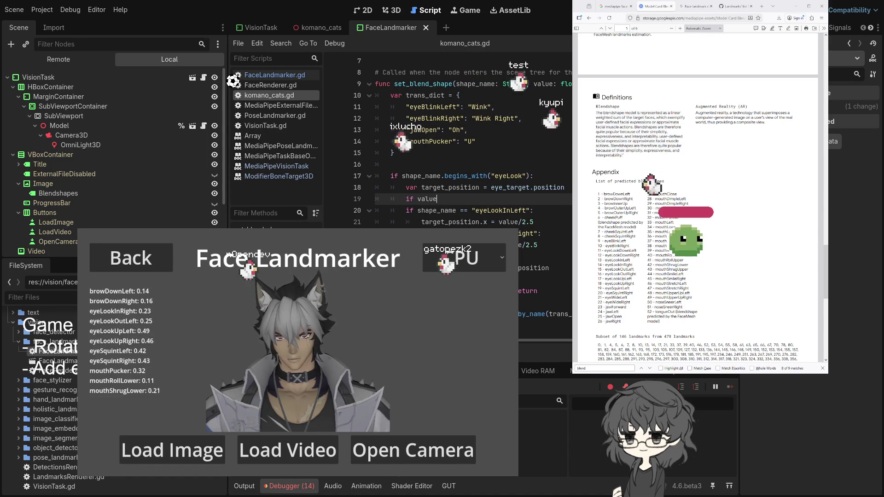
# Step: Delete the empty line, save, then strip the '&& value >' condition from the eyeLook check
pyautogui.press('BackSpace')
pyautogui.press('BackSpace')
pyautogui.press('BackSpace')
pyautogui.press('BackSpace')
pyautogui.press('BackSpace')
pyautogui.press('BackSpace')
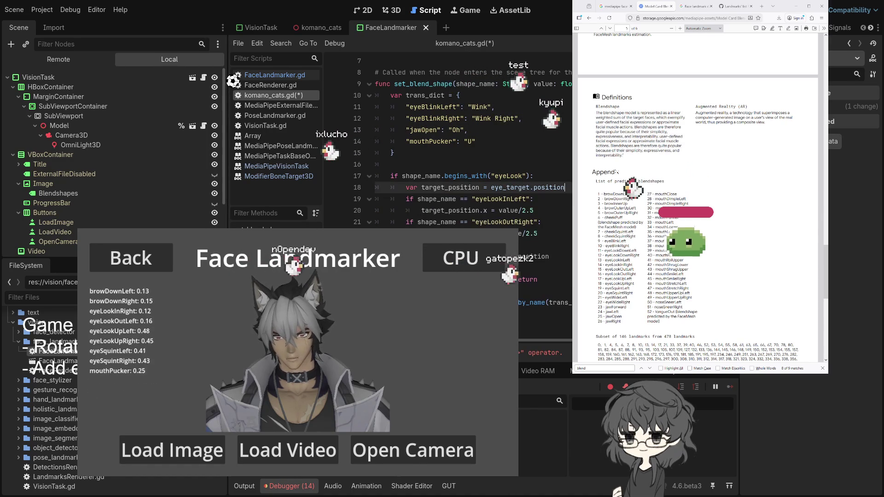
pyautogui.press('Up')
pyautogui.write('&& ')
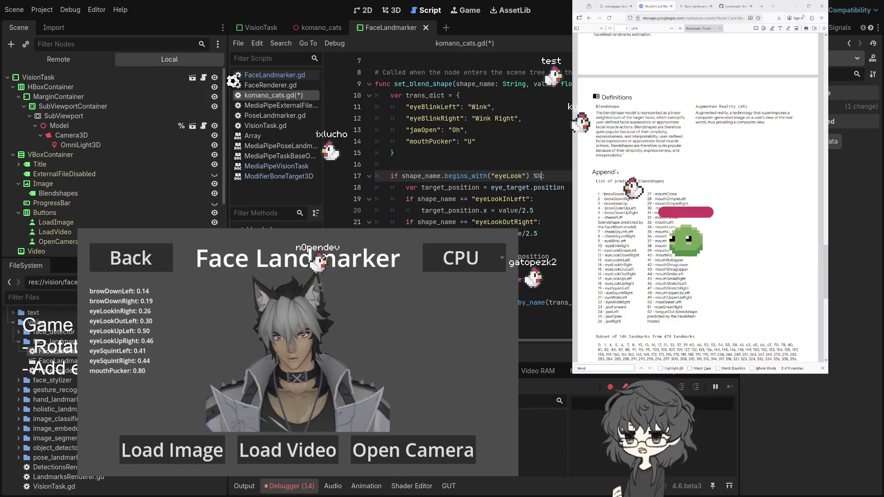
pyautogui.write('value >')
pyautogui.hotkey('ctrl', 's')
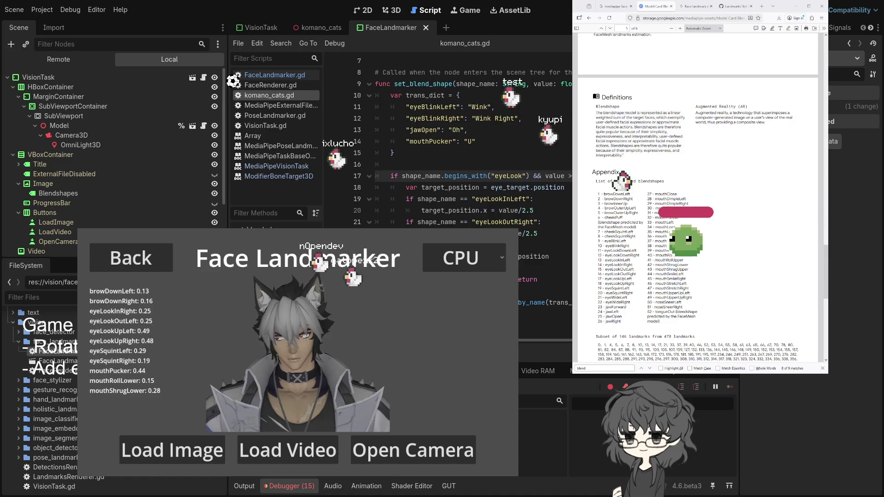
pyautogui.moveTo(534, 176); pyautogui.dragTo(571, 176)
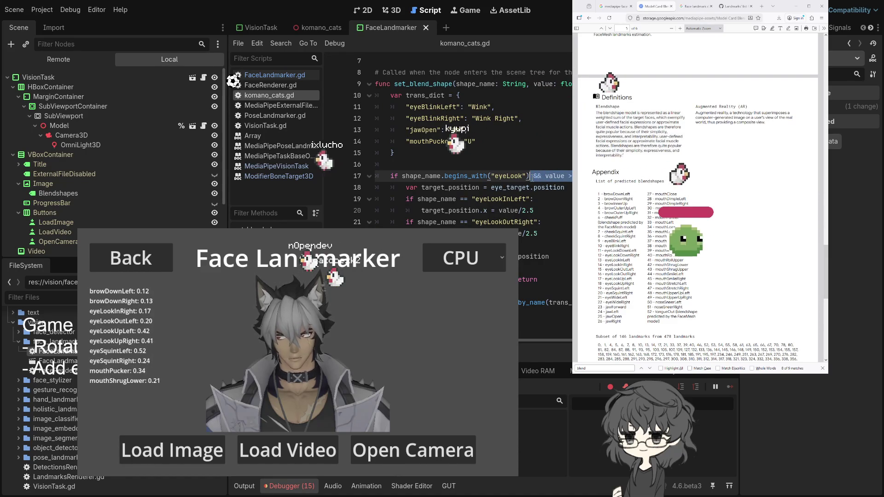
pyautogui.press('BackSpace')
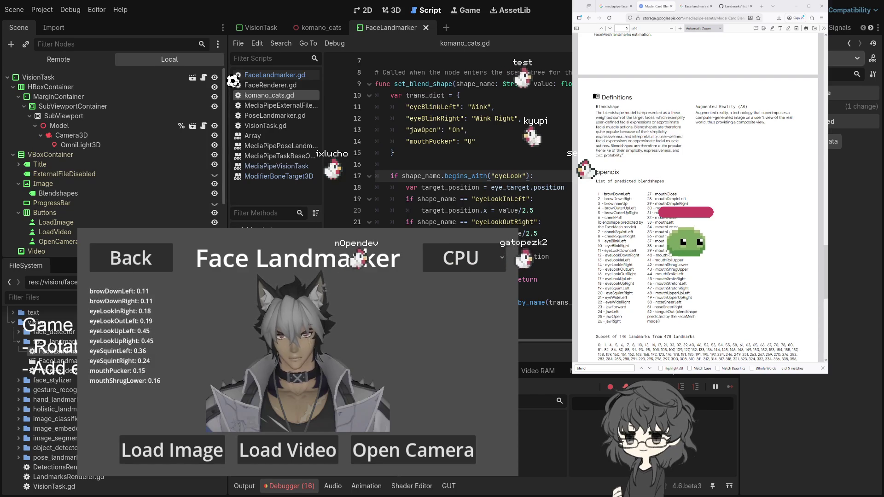
# Step: Turn the second eye-look check's 'if' on line 21 into 'elif' and save the script
pyautogui.doubleClick(500, 199)
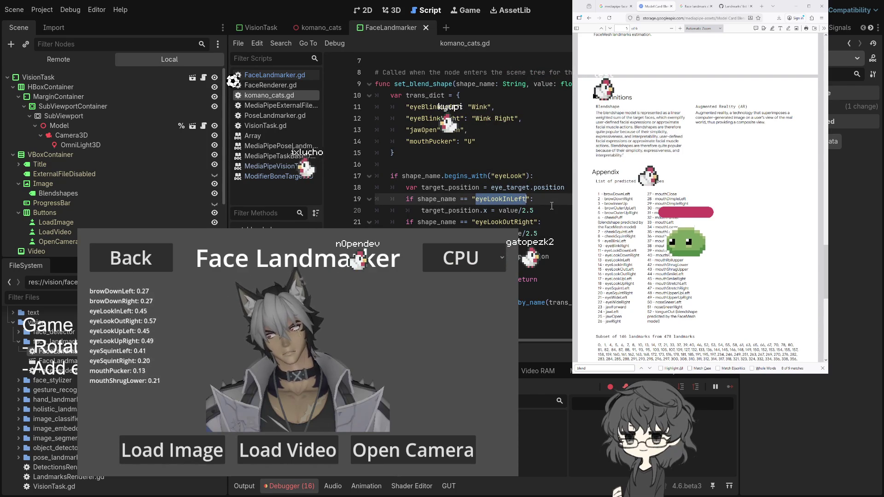
pyautogui.press('Down')
pyautogui.press('Down')
pyautogui.press('Home')
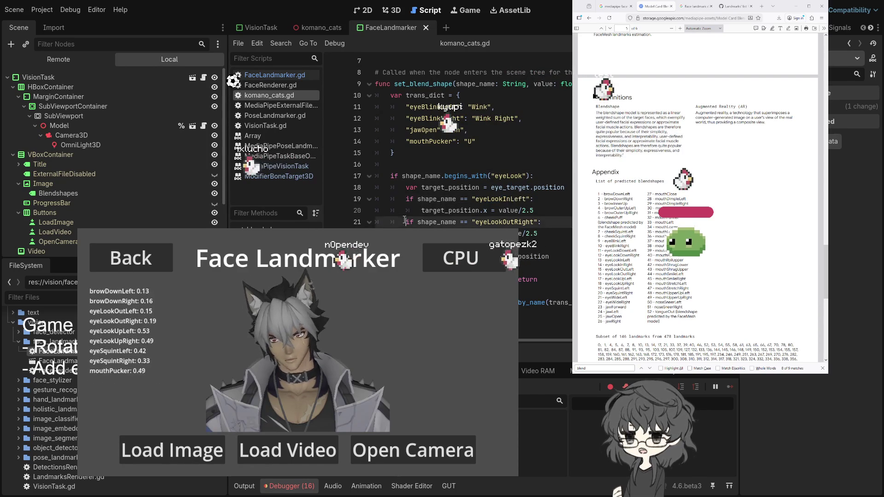
pyautogui.write('eks')
pyautogui.press('BackSpace')
pyautogui.press('BackSpace')
pyautogui.write('lse')
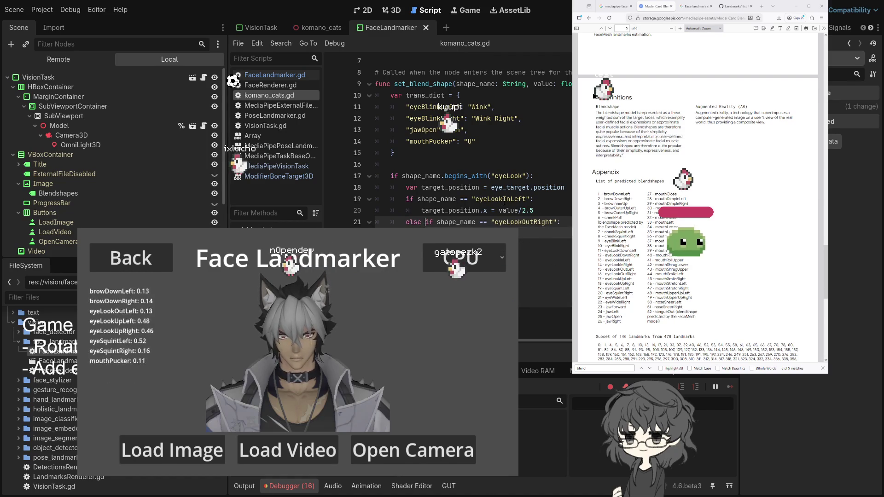
pyautogui.click(533, 166)
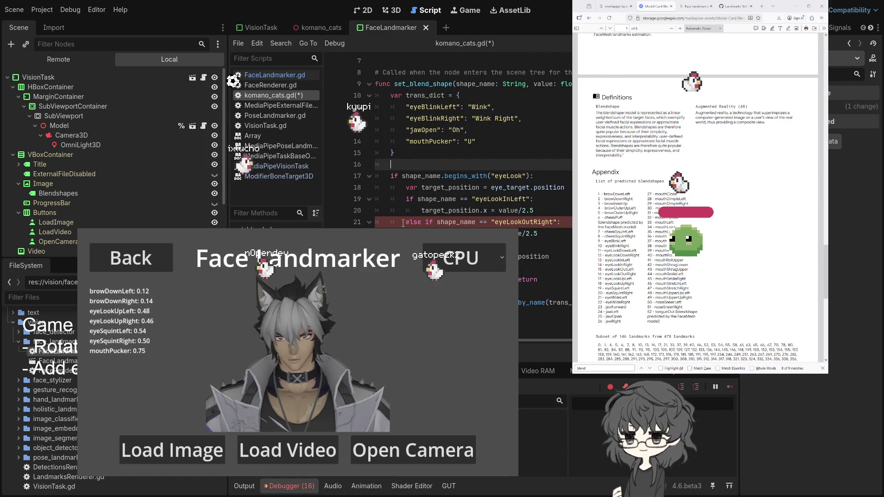
pyautogui.click(426, 222)
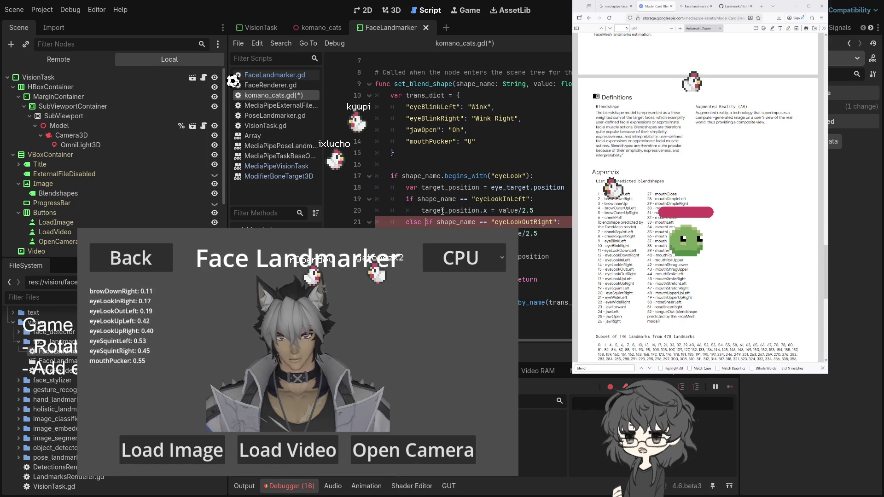
pyautogui.press('BackSpace')
pyautogui.hotkey('ctrl', 's')
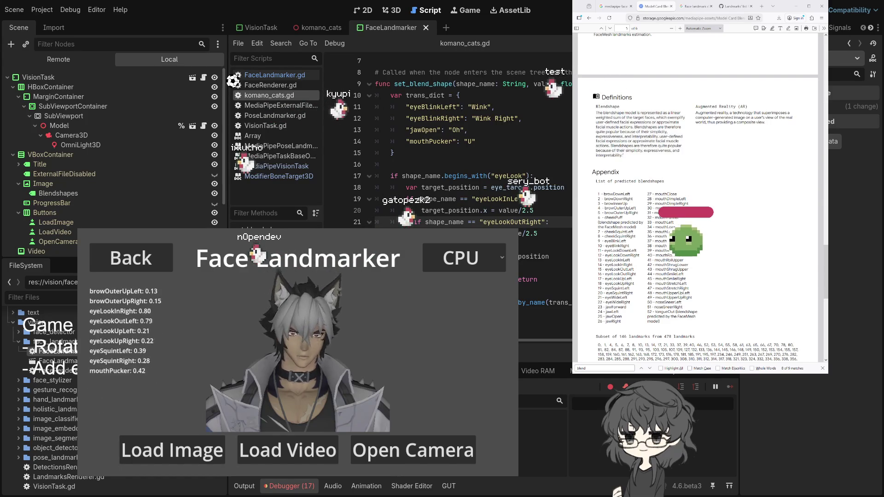
# Step: Change line 21's eye name from the right eye to the left eye and save
pyautogui.click(556, 210)
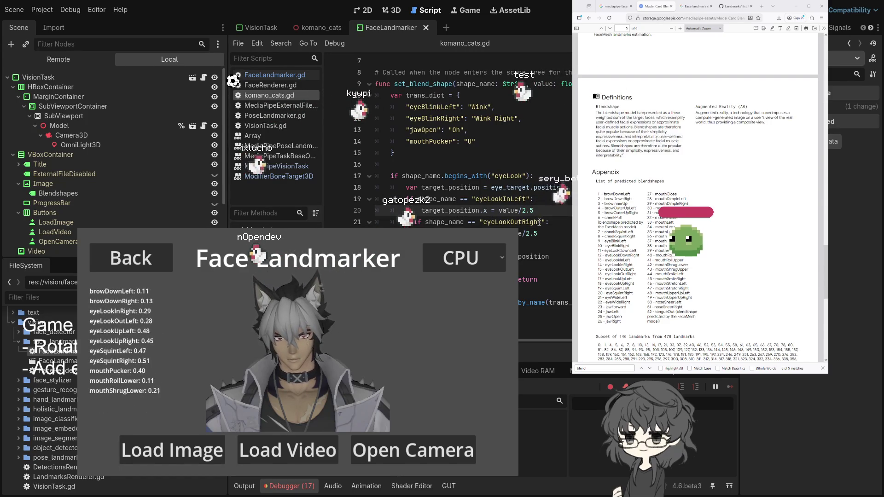
pyautogui.moveTo(541, 222); pyautogui.dragTo(529, 222)
pyautogui.write('InLeft')
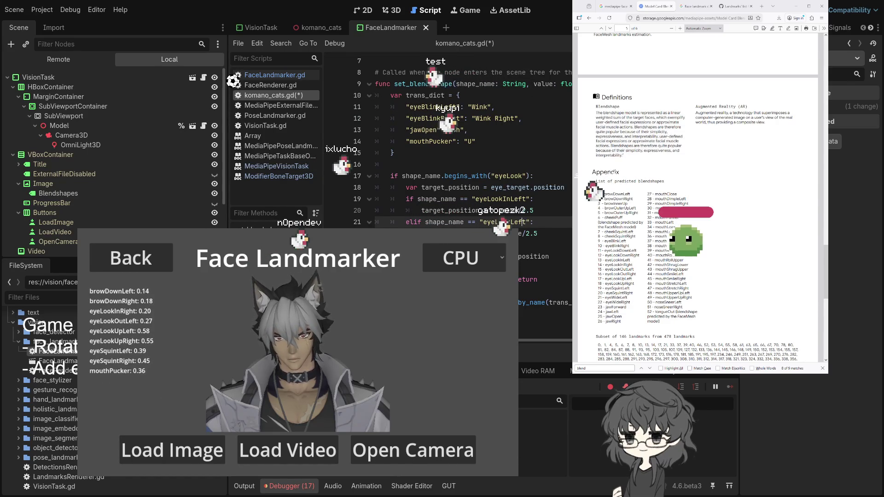
pyautogui.hotkey('ctrl', 's')
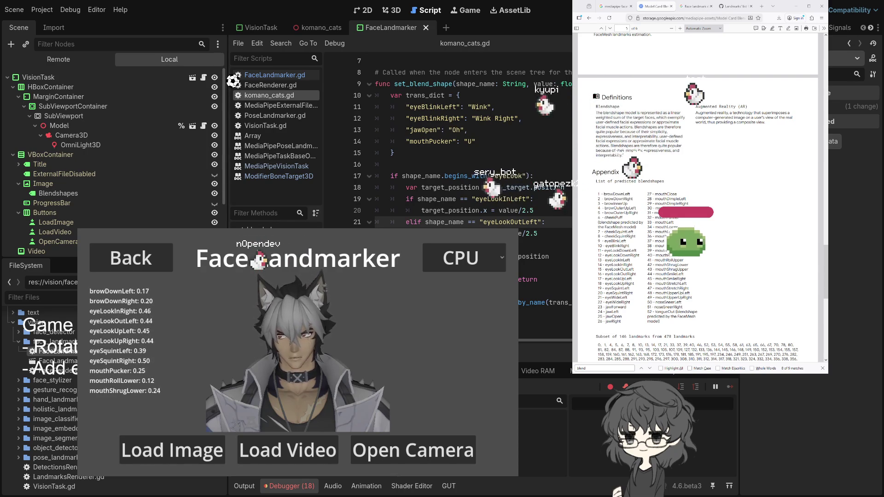
# Step: Add a '&& value >' threshold after eyeLookInLeft and copy it onto the eyeLookOutLeft condition
pyautogui.click(534, 199)
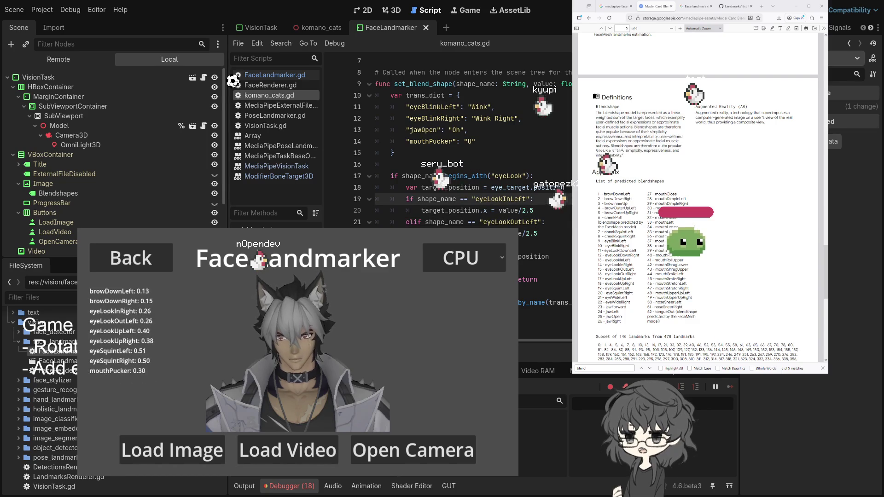
pyautogui.write('&& value >')
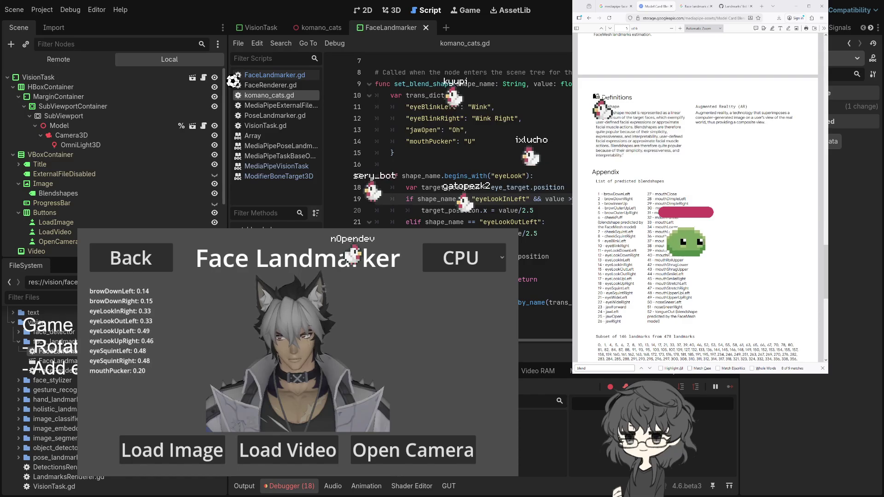
pyautogui.click(529, 199)
pyautogui.hotkey('shift', 'End')
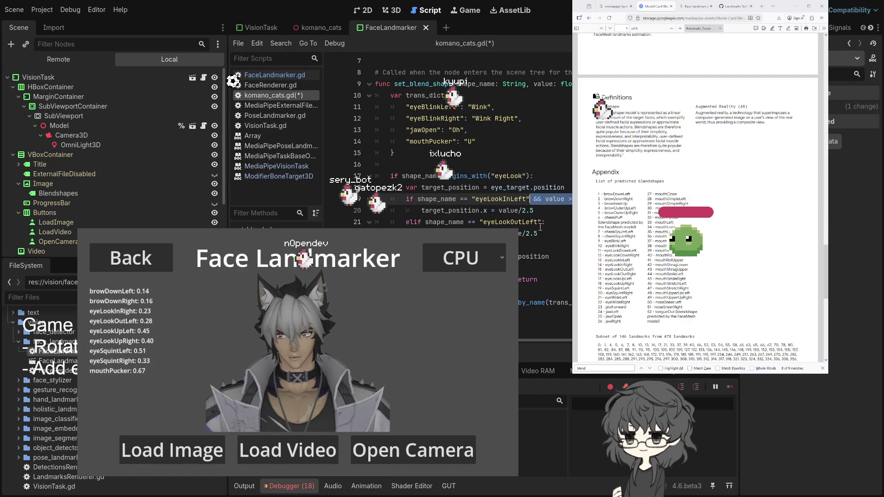
pyautogui.hotkey('ctrl', 'c')
pyautogui.click(540, 222)
pyautogui.hotkey('ctrl', 'v')
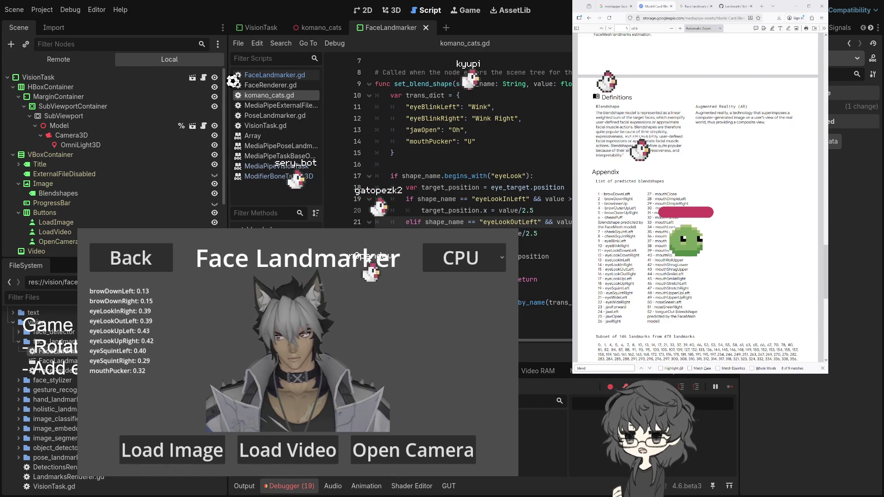
# Step: Negate the line 20 target_position.x offset to -value/2.5 and save
pyautogui.write('*-')
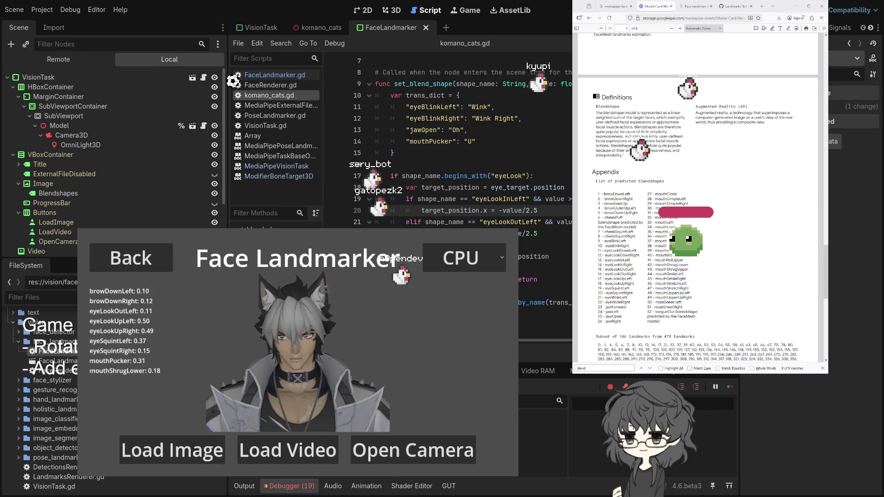
pyautogui.click(568, 235)
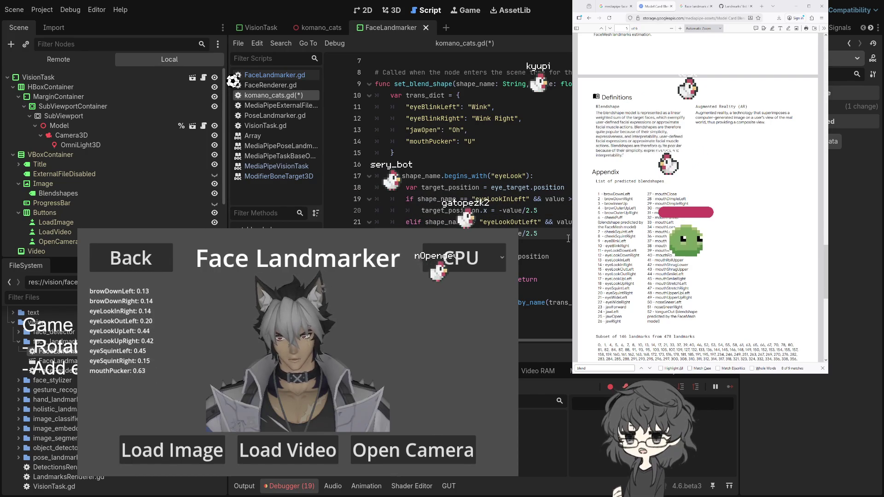
pyautogui.hotkey('ctrl', 's')
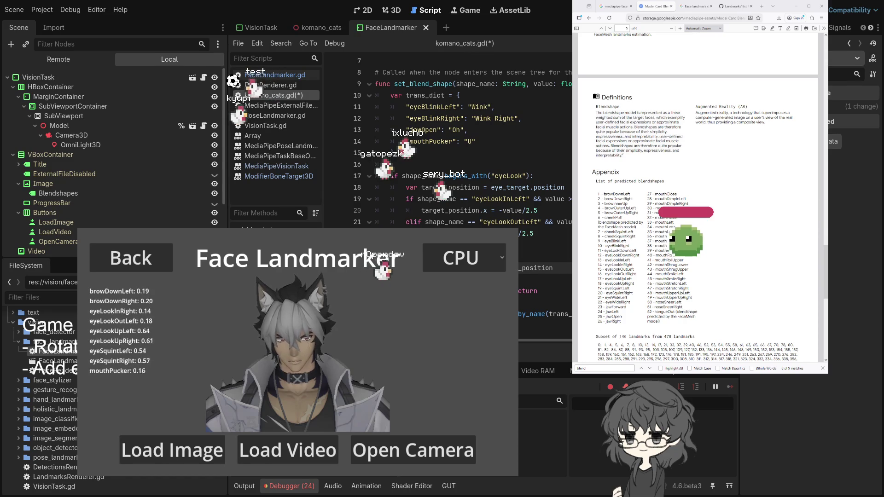
# Step: Complete the eye_target position assignment in set_blend_shape via autocomplete and save komano_cats.gd
pyautogui.press('BackSpace')
pyautogui.press('BackSpace')
pyautogui.press('BackSpace')
pyautogui.write('-')
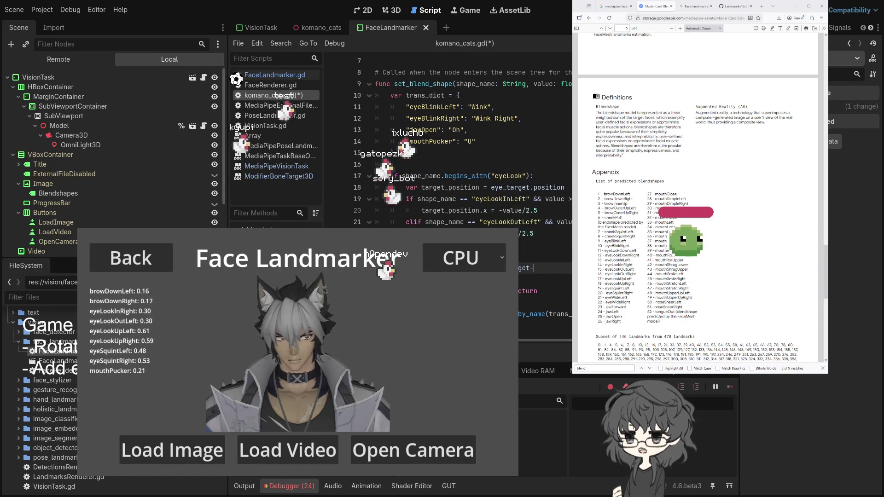
pyautogui.write('osition.l')
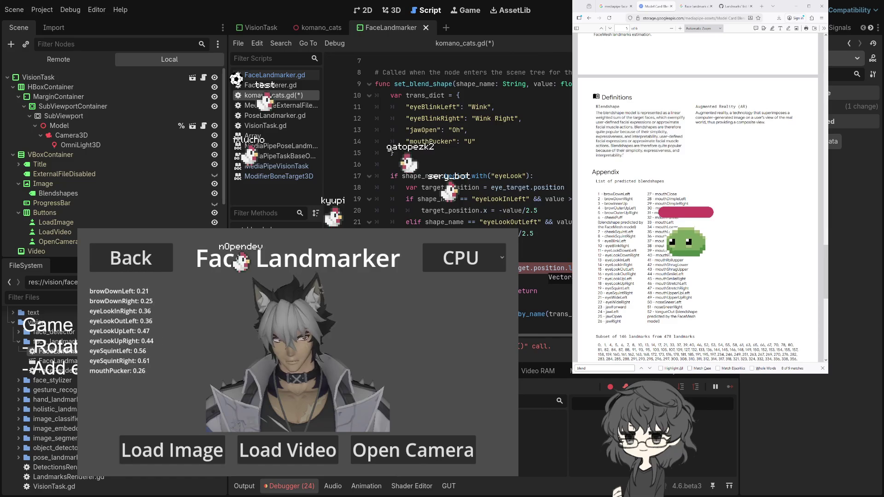
pyautogui.hotkey('ctrl', 's')
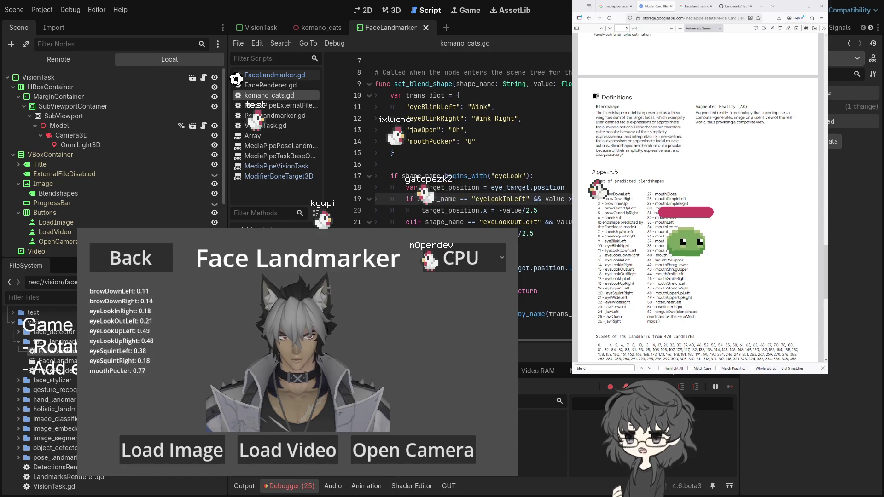
pyautogui.press('Down')
pyautogui.press('Down')
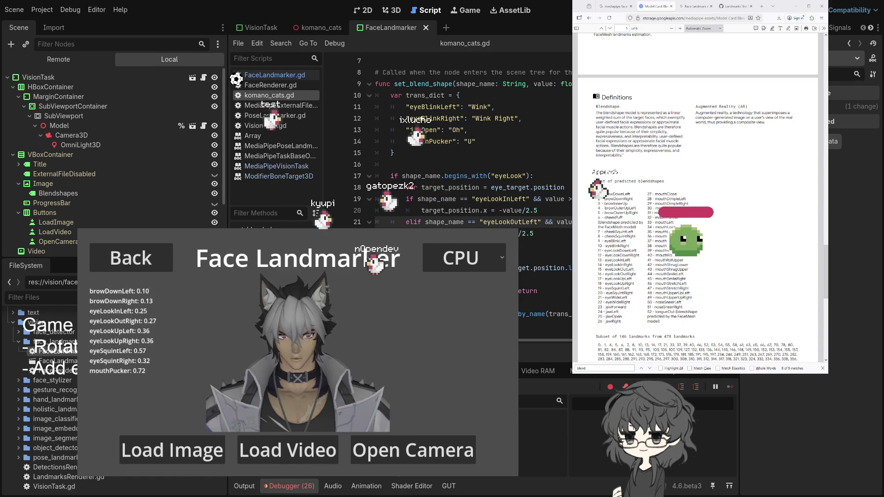
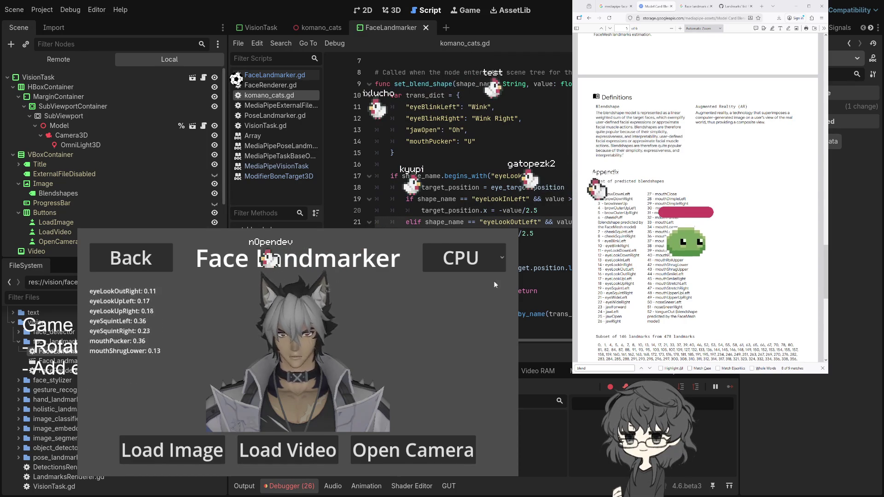
# Step: Start a new eye-look condition at line 18 of komano_cats.gd, typing 'shape' past autocomplete
pyautogui.click(510, 189)
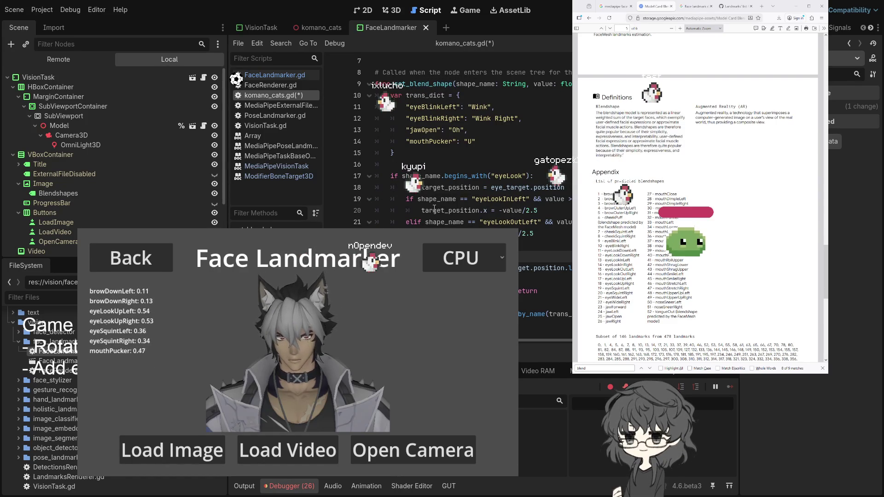
pyautogui.write('sha')
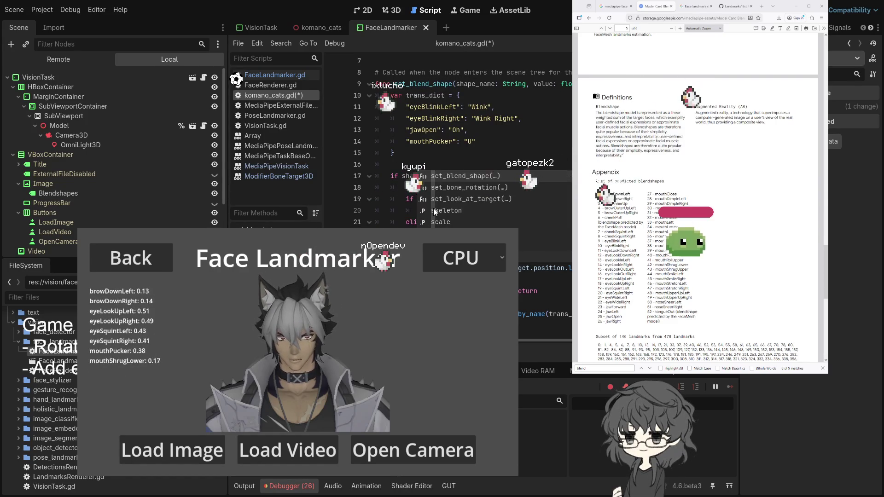
pyautogui.write('p')
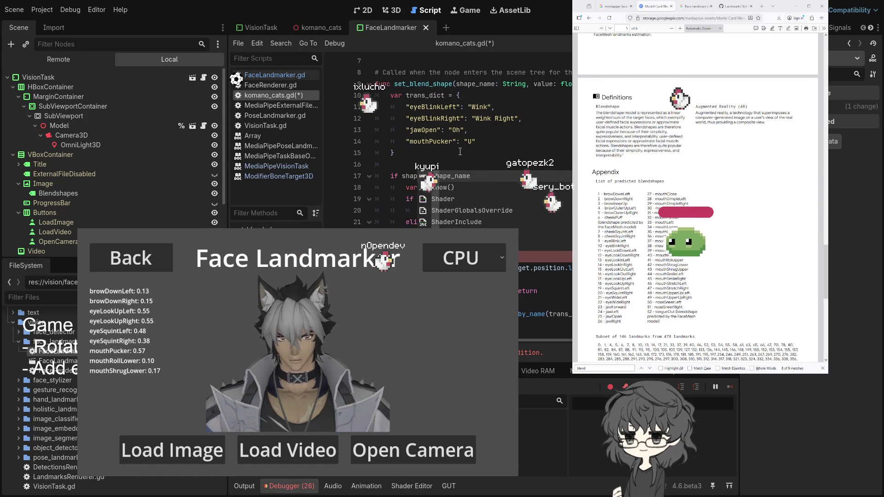
pyautogui.press('Escape')
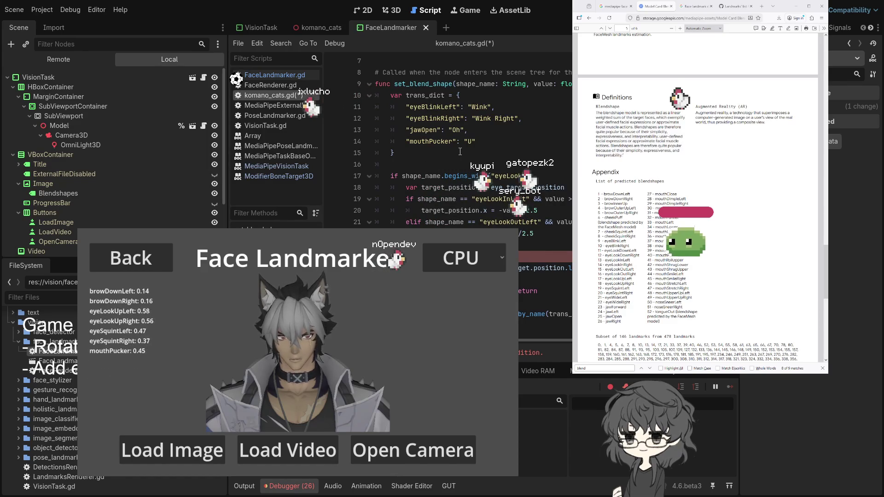
pyautogui.write('e')
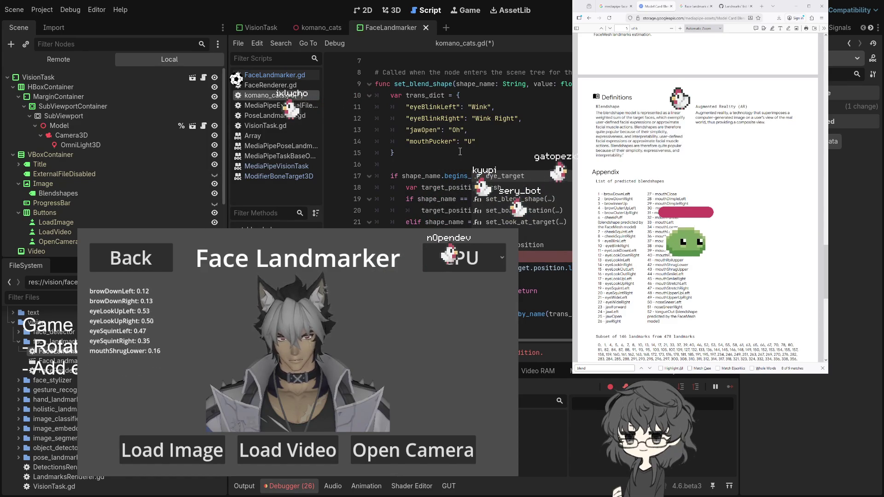
pyautogui.press('Escape')
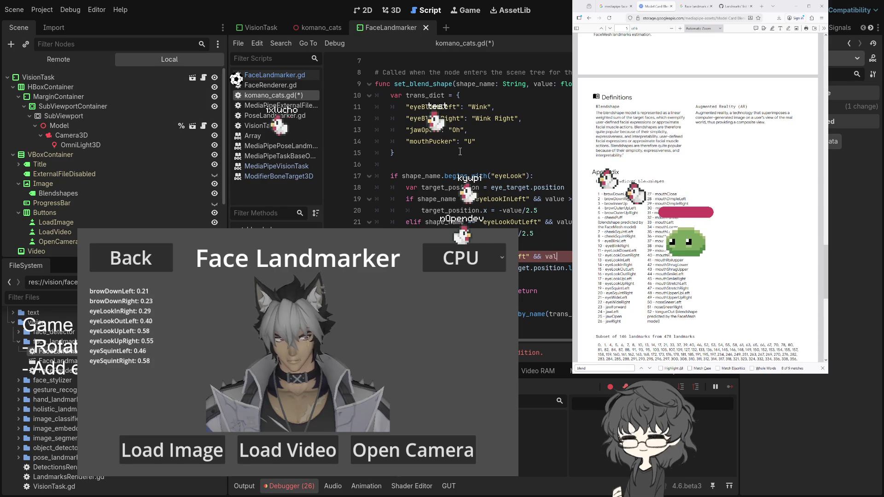
# Step: Correct the typo 'valiu' to 'value >' in the condition and start a new line below
pyautogui.press('BackSpace')
pyautogui.press('BackSpace')
pyautogui.write('ue >')
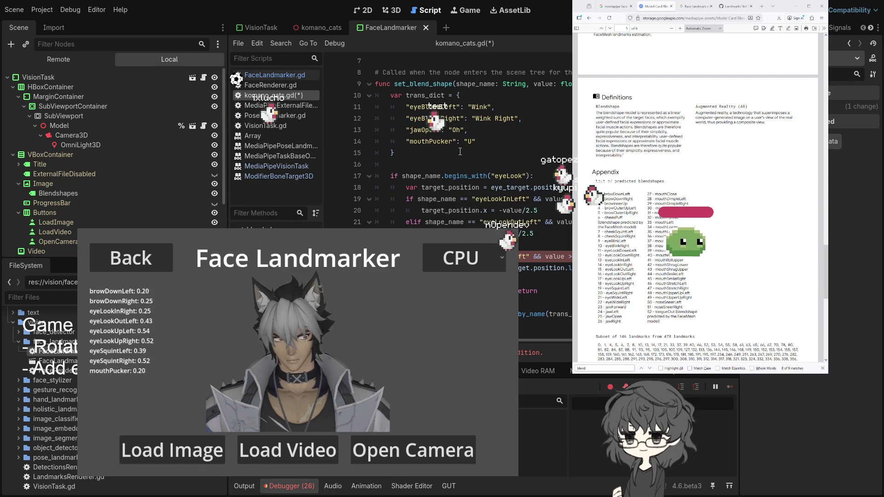
pyautogui.press('Return')
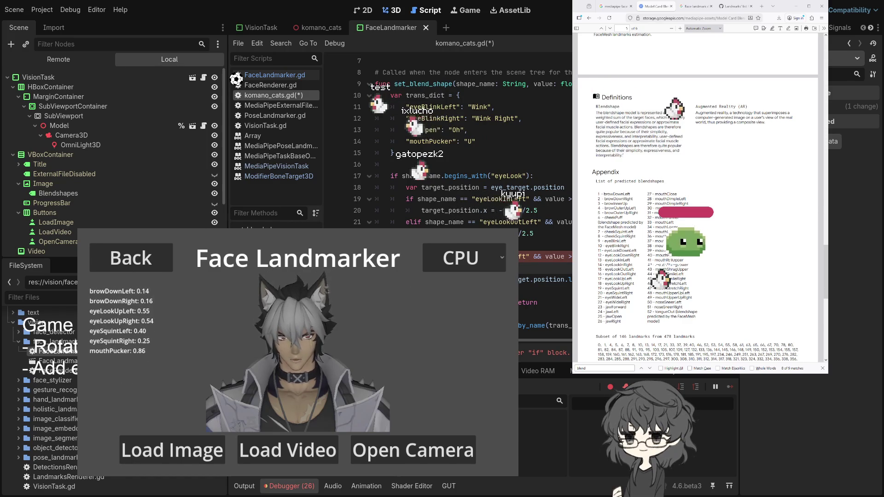
pyautogui.hotkey('ctrl', 'F2')
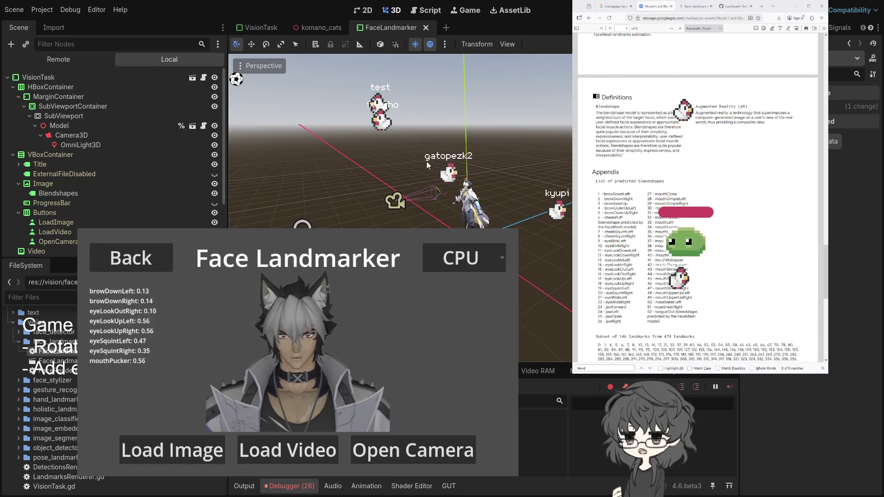
pyautogui.scroll(3, 432, 173)
pyautogui.moveTo(345, 169); pyautogui.dragTo(396, 193)
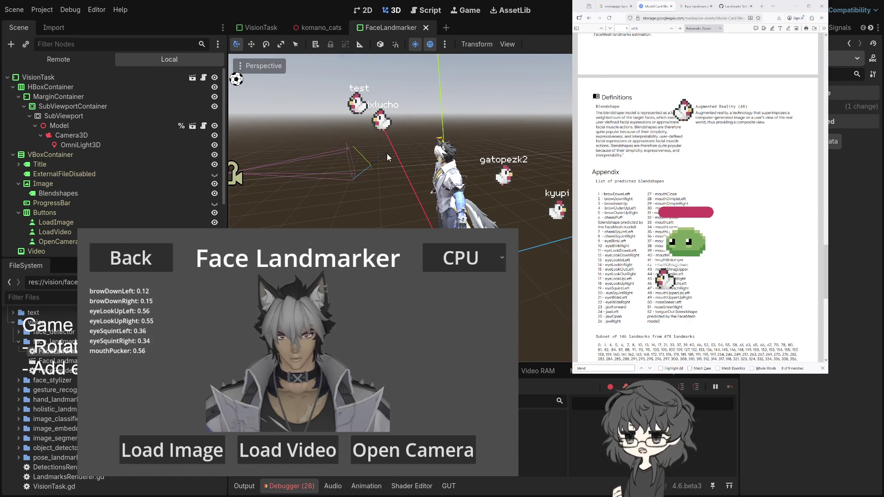
pyautogui.moveTo(435, 164)
pyautogui.mouseDown()
pyautogui.moveTo(410, 151)
pyautogui.moveTo(362, 175)
pyautogui.mouseUp()
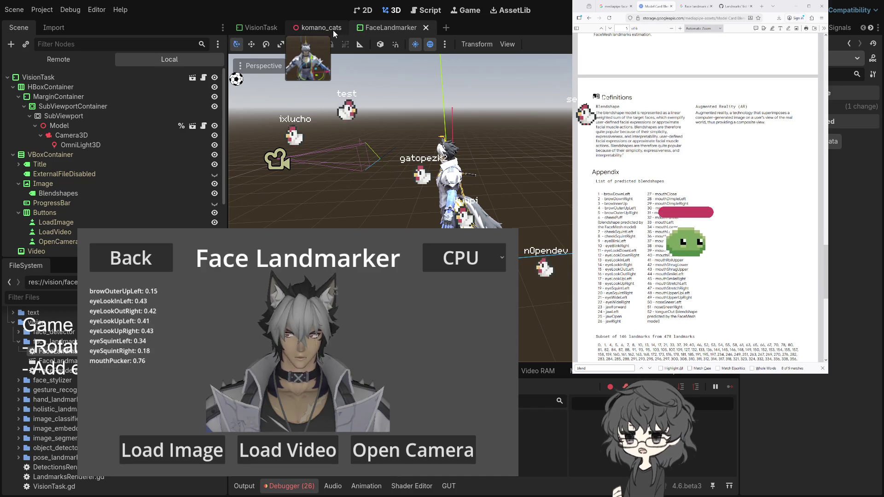
pyautogui.click(317, 25)
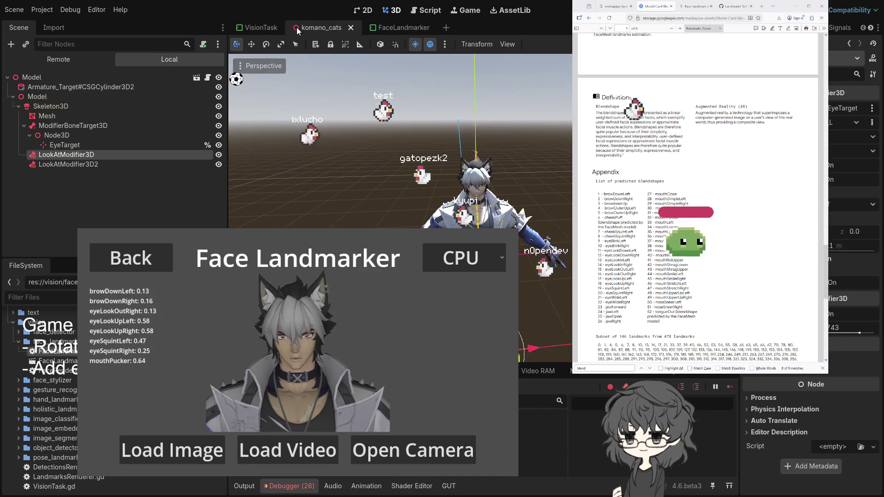
pyautogui.click(258, 27)
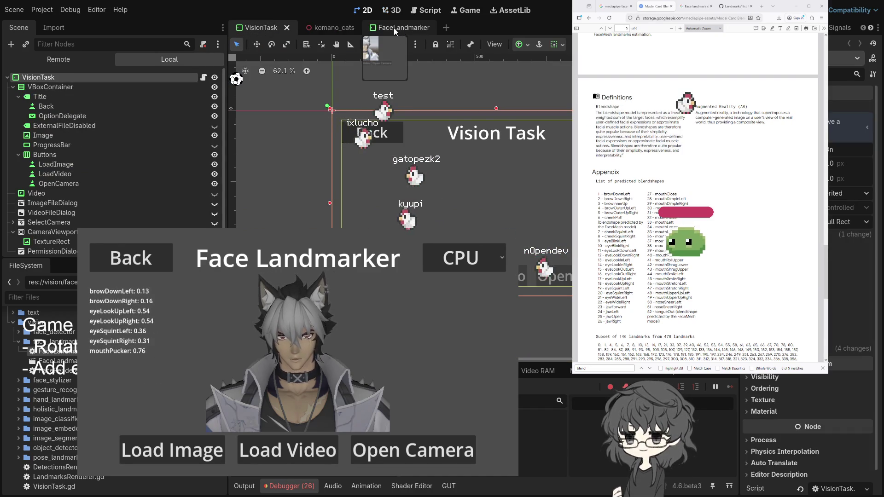
pyautogui.click(394, 28)
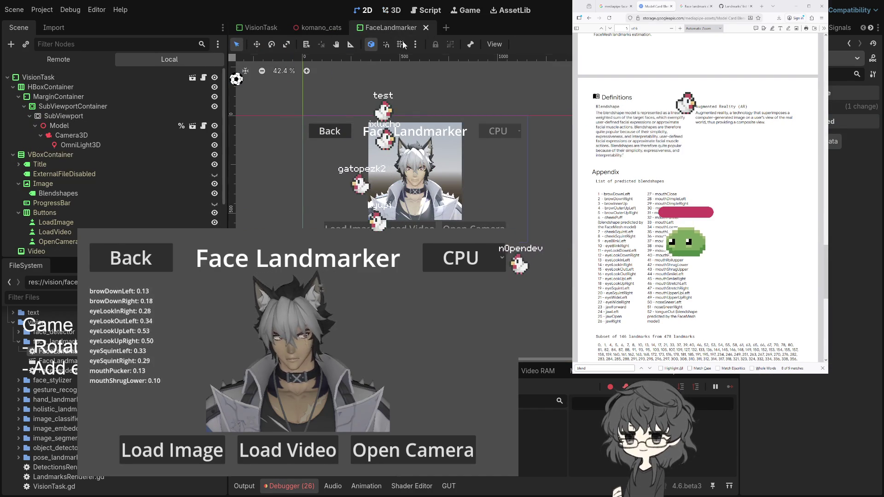
pyautogui.click(462, 10)
pyautogui.click(428, 10)
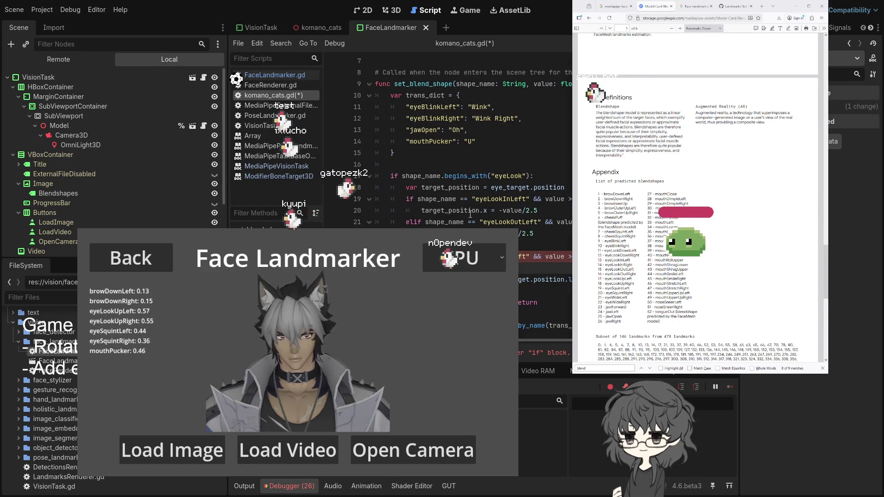
# Step: Add target_position with x = -value/2.5 and y = -value/6, and save komano_cats.gd
pyautogui.press('Return')
pyautogui.write('target_position.')
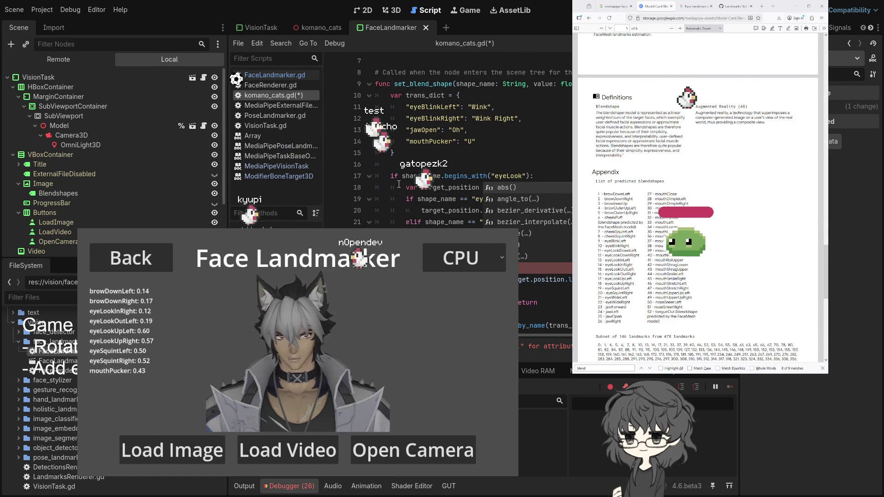
pyautogui.write('x = -value/2.5')
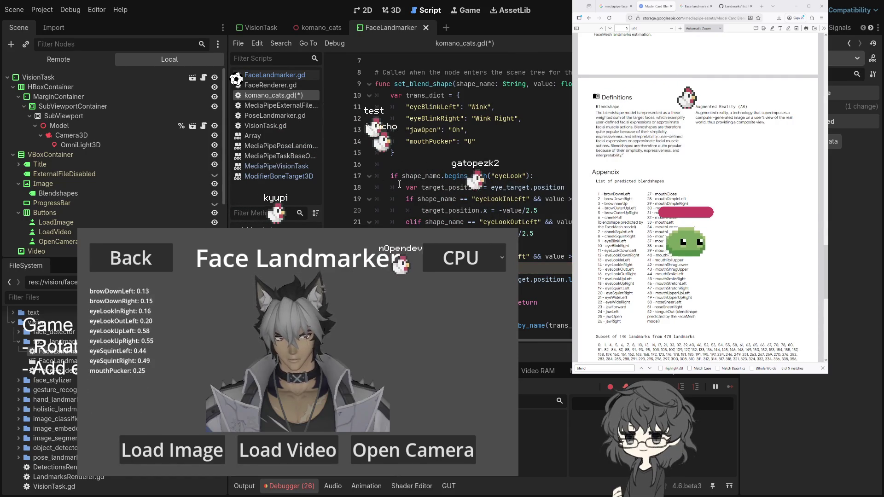
pyautogui.write('y = ')
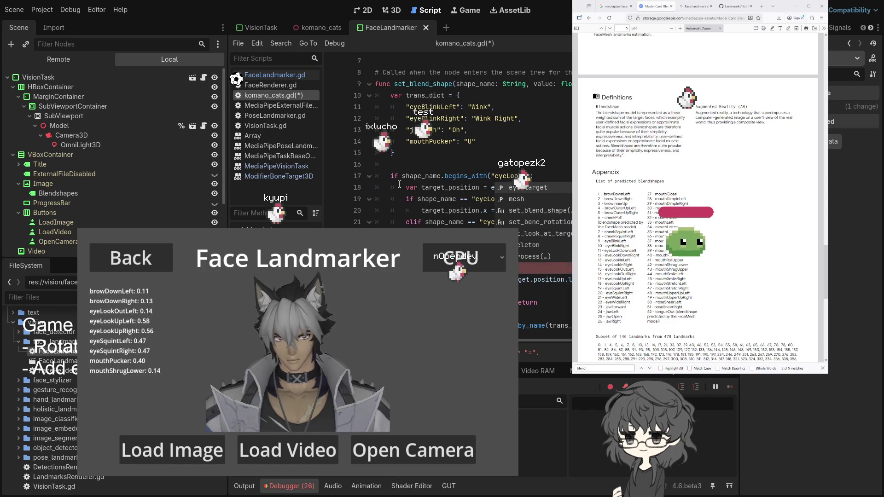
pyautogui.write('-')
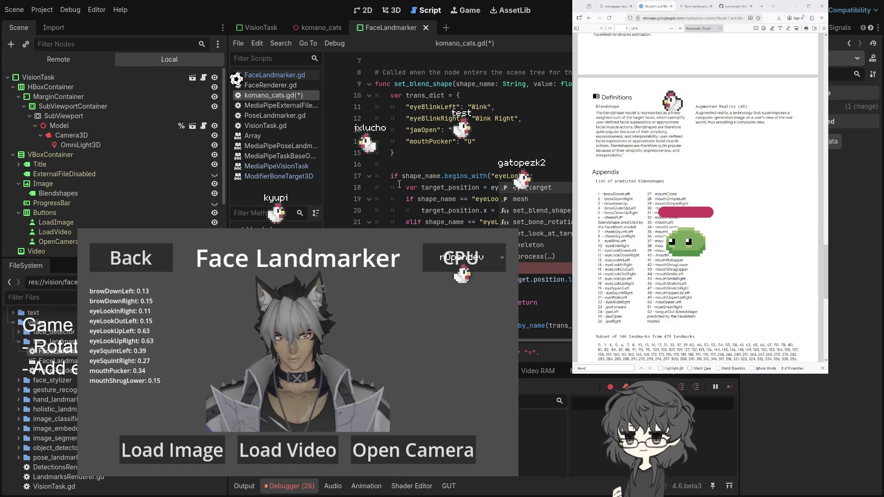
pyautogui.write('value/')
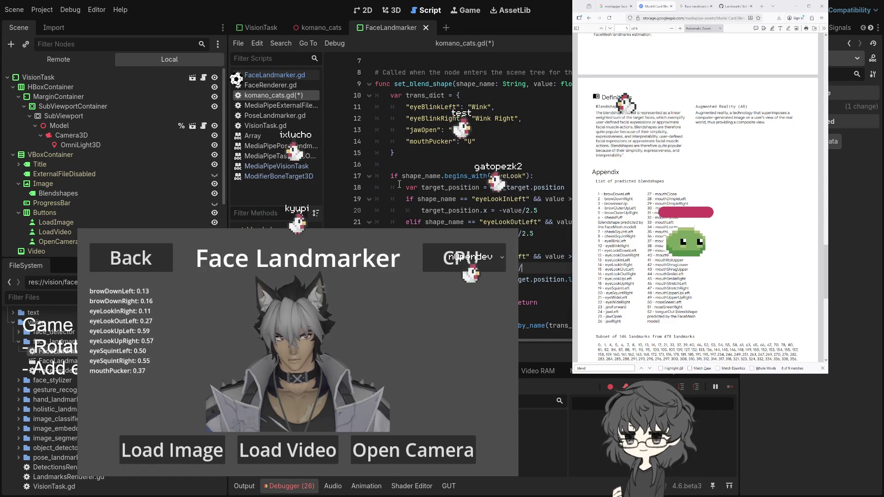
pyautogui.hotkey('ctrl', 's')
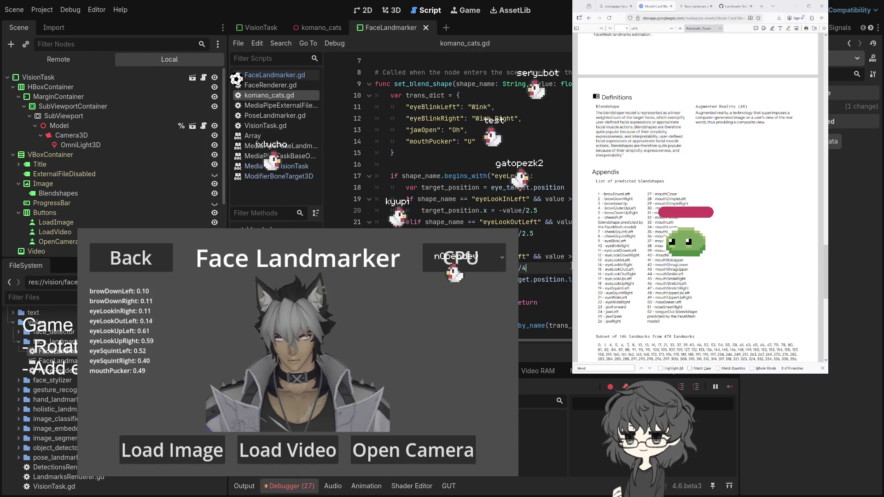
pyautogui.press('BackSpace')
pyautogui.write('6')
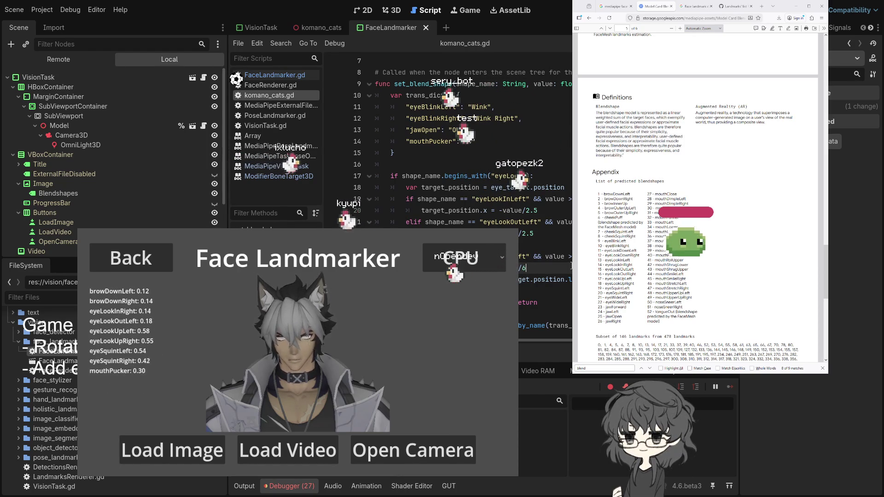
pyautogui.hotkey('ctrl', 's')
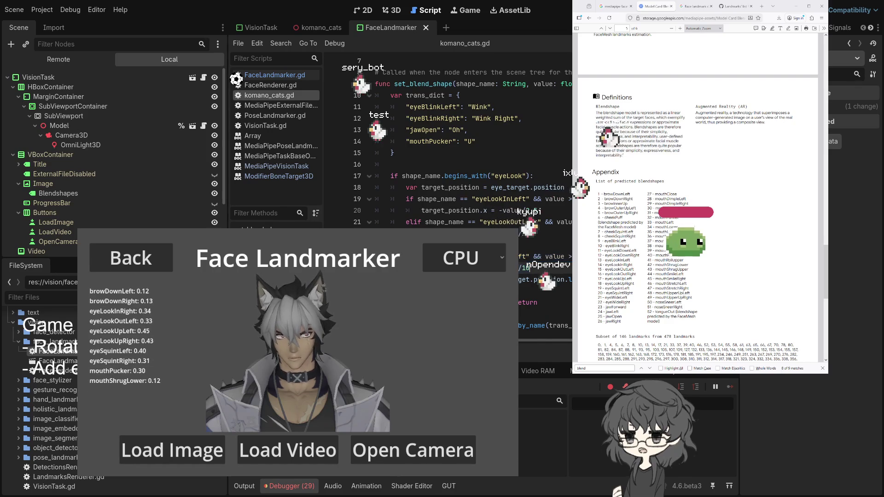
# Step: Paste a copy of the eye-look condition lines below the existing one and save the script
pyautogui.hotkey('ctrl', 'v')
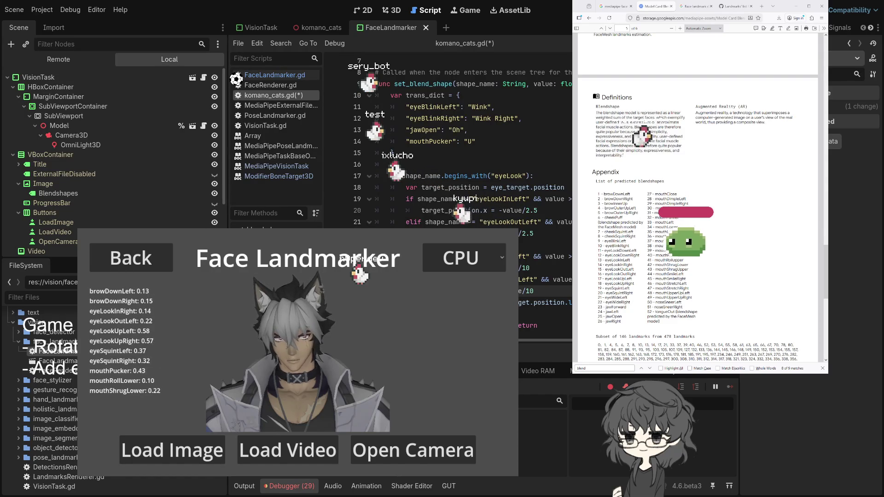
pyautogui.hotkey('ctrl', 's')
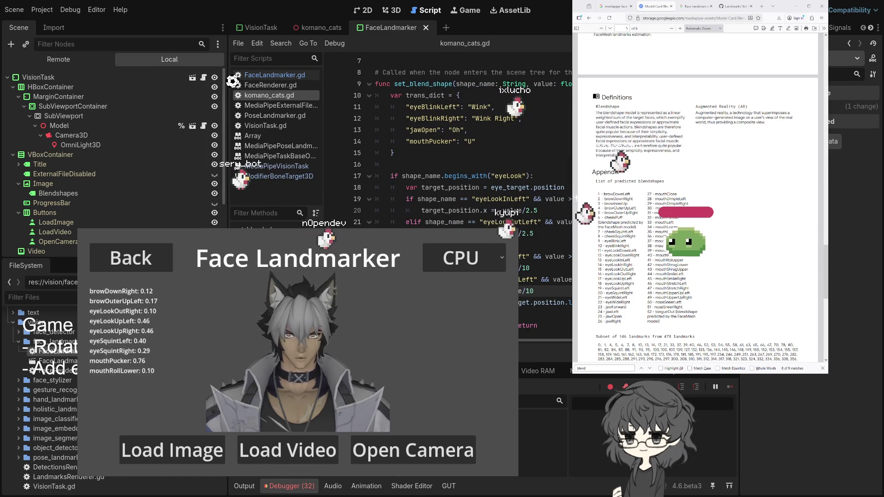
# Step: Show the komano_cats scene in the 3D workspace, zoomed in and orbited to the avatar's side
pyautogui.scroll(-2, 67, 382)
pyautogui.scroll(5, 67, 382)
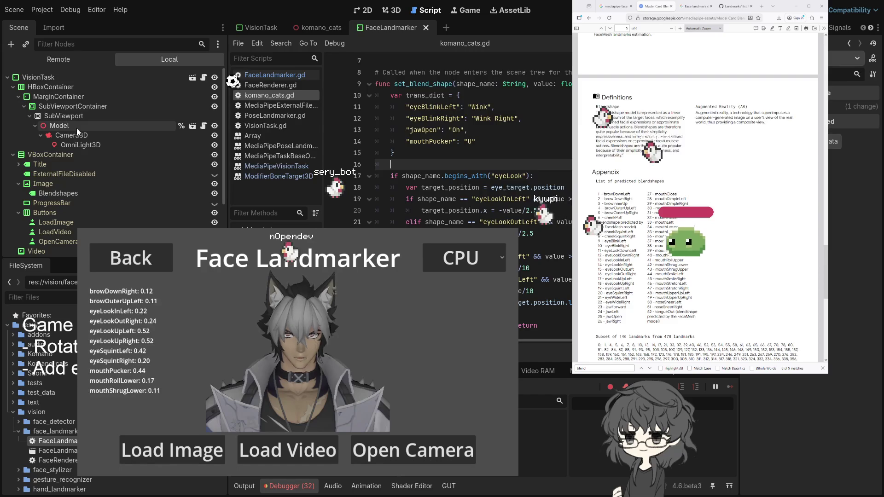
pyautogui.click(318, 28)
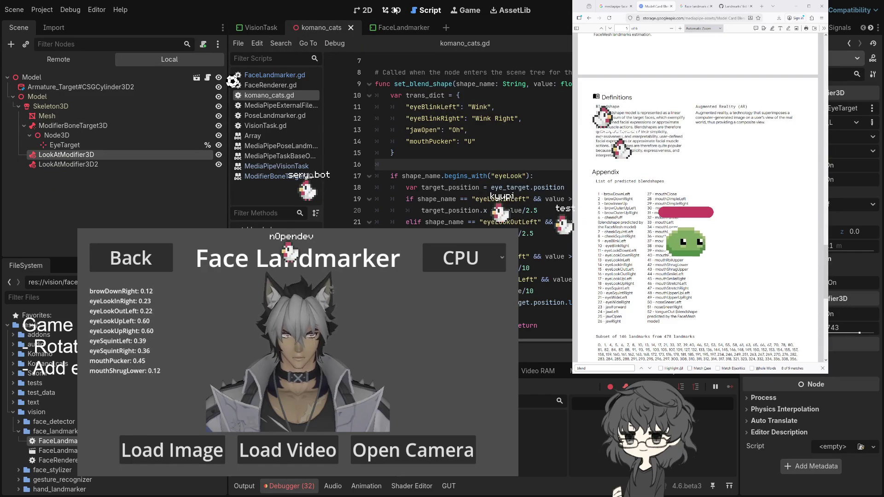
pyautogui.click(396, 9)
pyautogui.scroll(5, 542, 176)
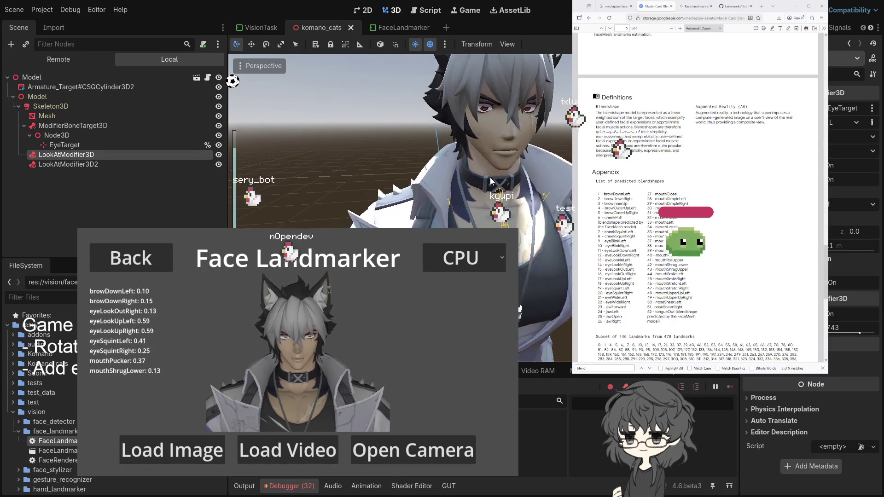
pyautogui.moveTo(541, 176)
pyautogui.mouseDown()
pyautogui.moveTo(456, 159)
pyautogui.moveTo(473, 170)
pyautogui.mouseUp()
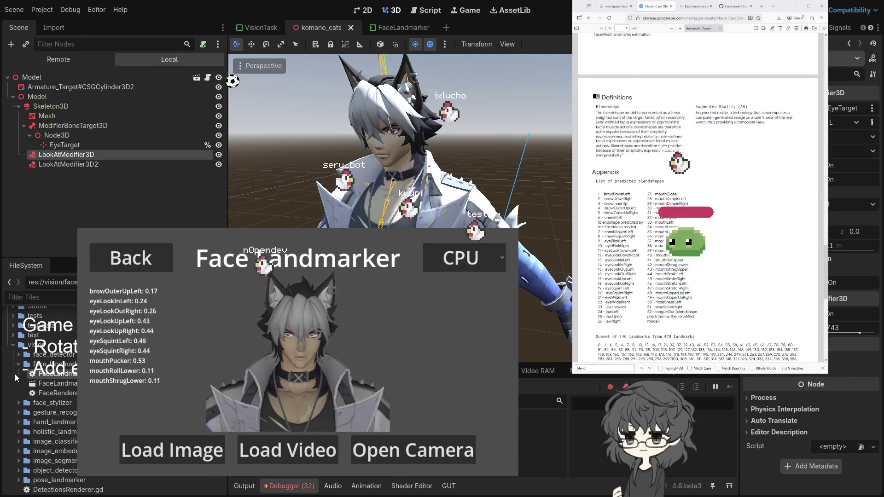
# Step: Collapse the vision folder, reveal the avatar's material files, and scroll through a material's Inspector settings
pyautogui.click(18, 365)
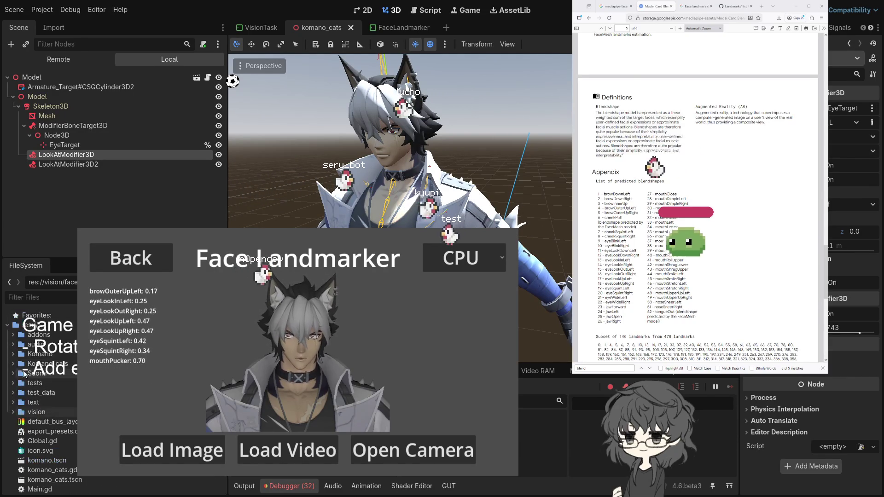
pyautogui.click(9, 364)
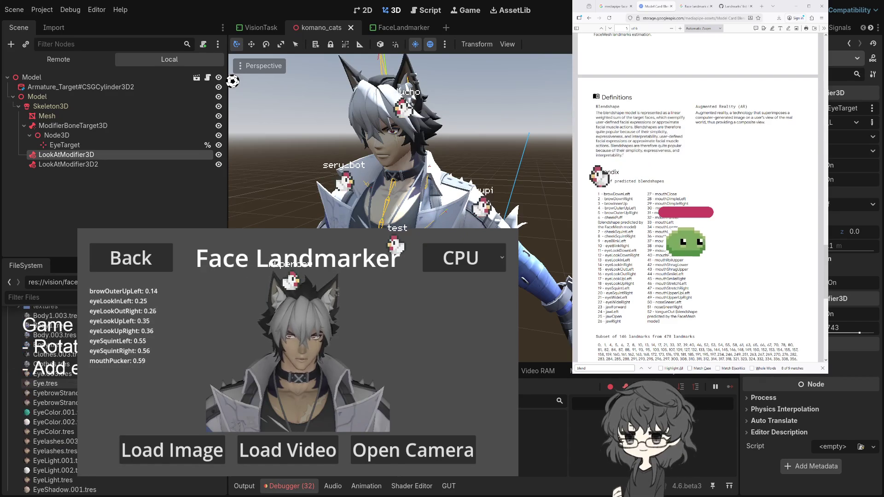
pyautogui.scroll(-3, 46, 396)
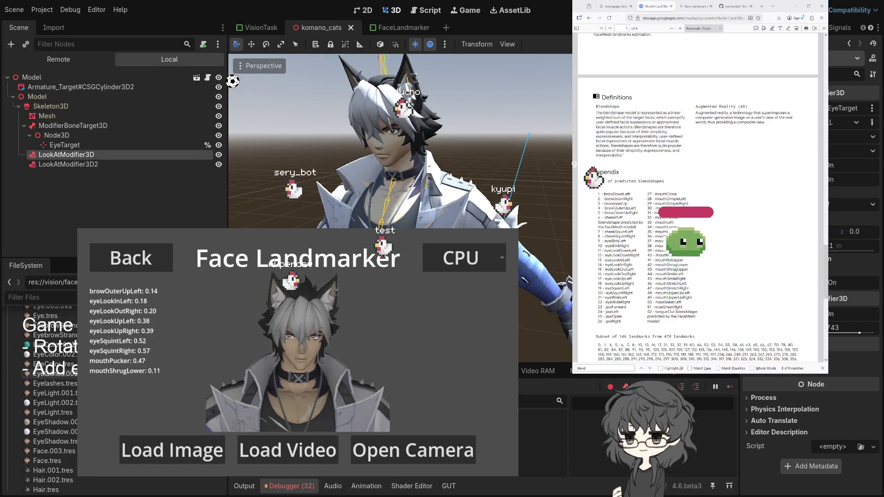
pyautogui.scroll(2, 50, 396)
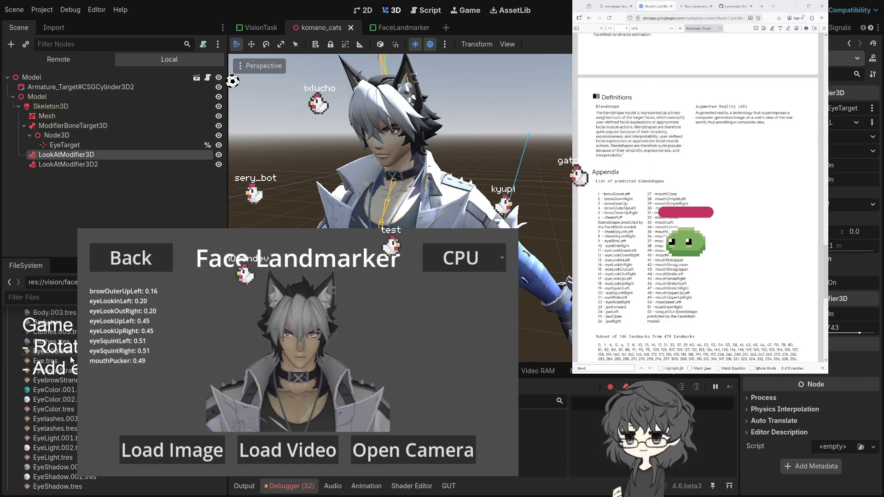
pyautogui.scroll(2, 72, 338)
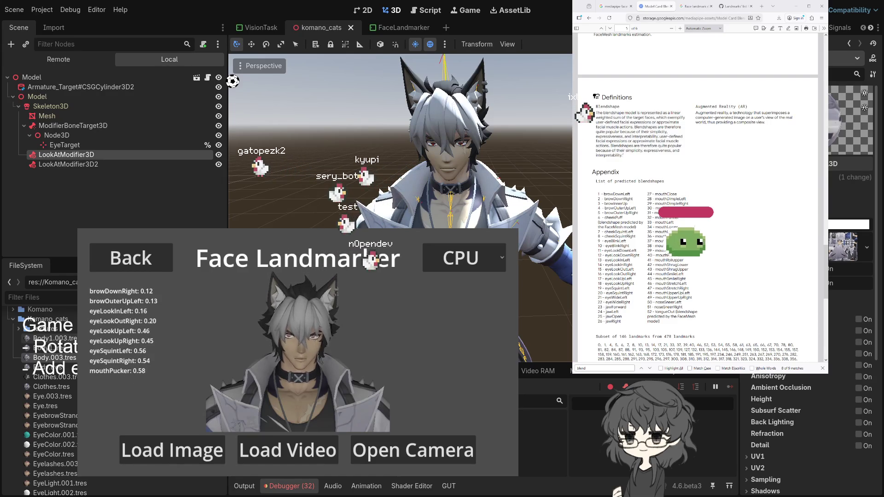
pyautogui.scroll(-3, 852, 299)
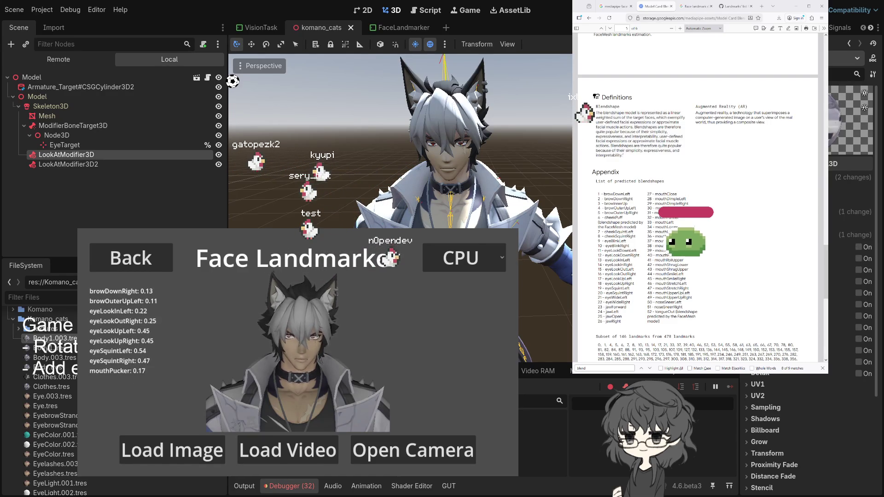
pyautogui.scroll(3, 852, 323)
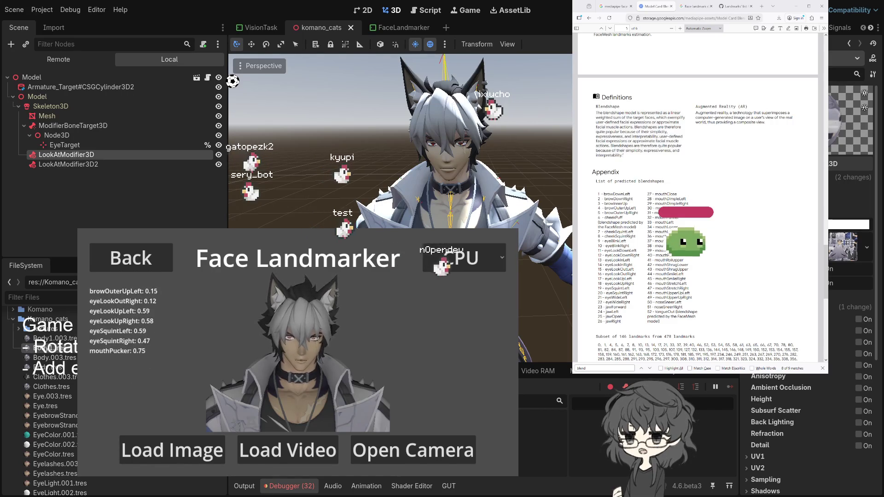
# Step: Delete the LookAtModifier3D node and stop the running face-tracking game
pyautogui.press('Delete')
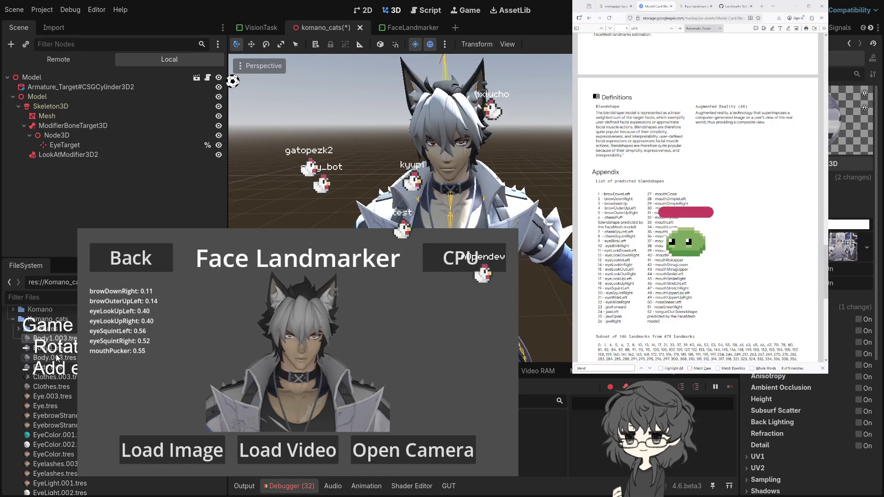
pyautogui.press('F8')
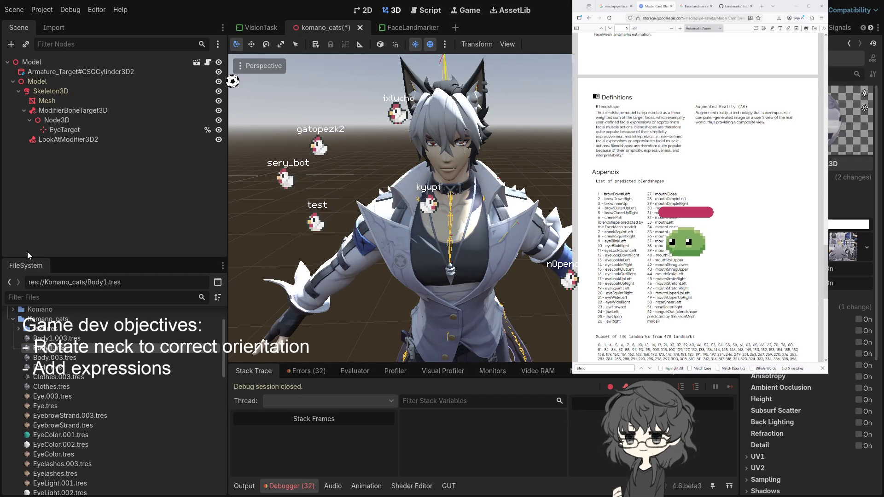
# Step: Compare the Body1.003, Body1, Body and Body.003 .tres materials, ending on Body1.003
pyautogui.click(200, 340)
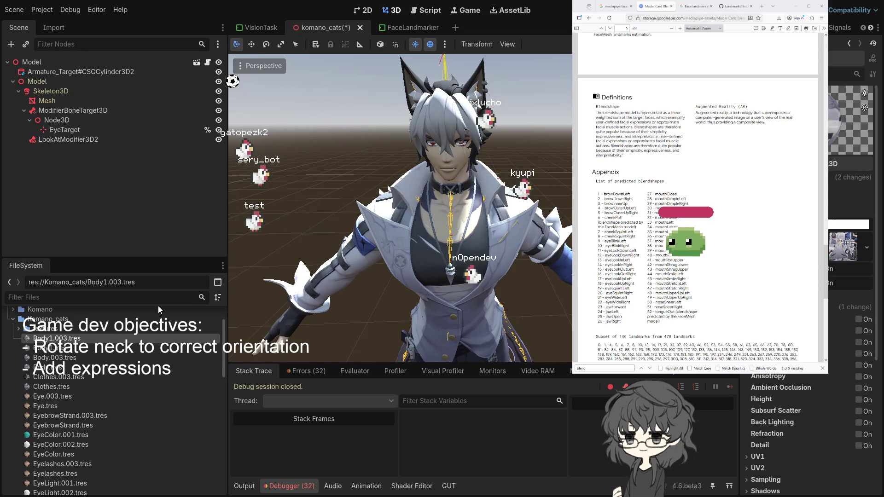
pyautogui.click(66, 352)
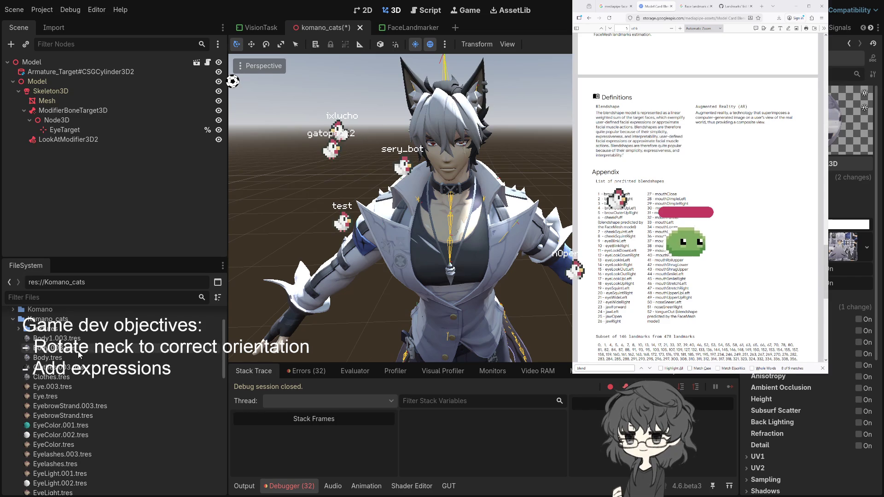
pyautogui.click(54, 362)
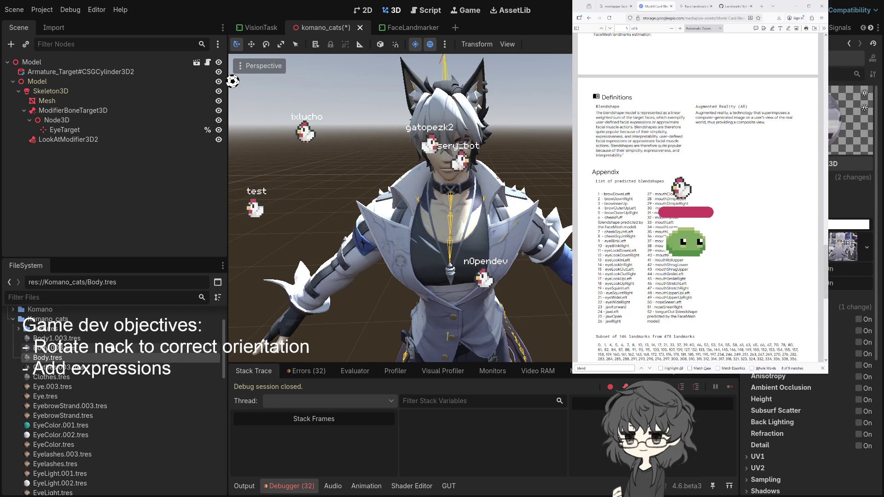
pyautogui.click(58, 339)
pyautogui.click(62, 361)
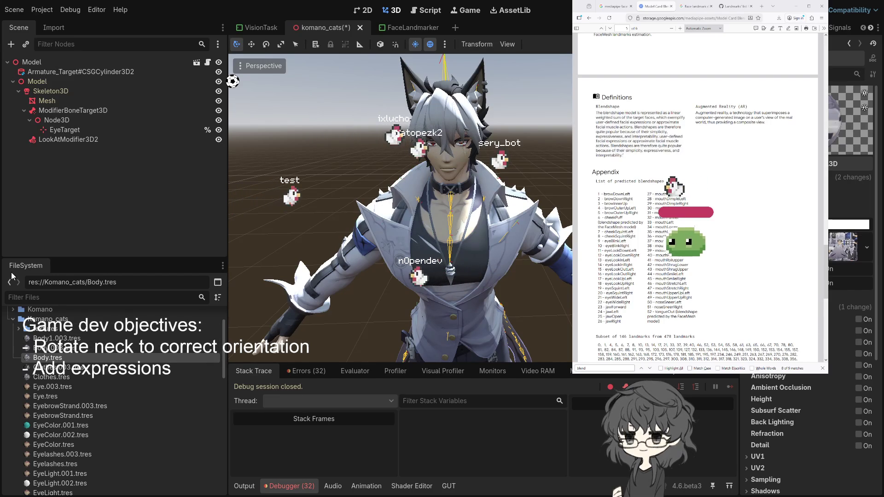
pyautogui.click(51, 348)
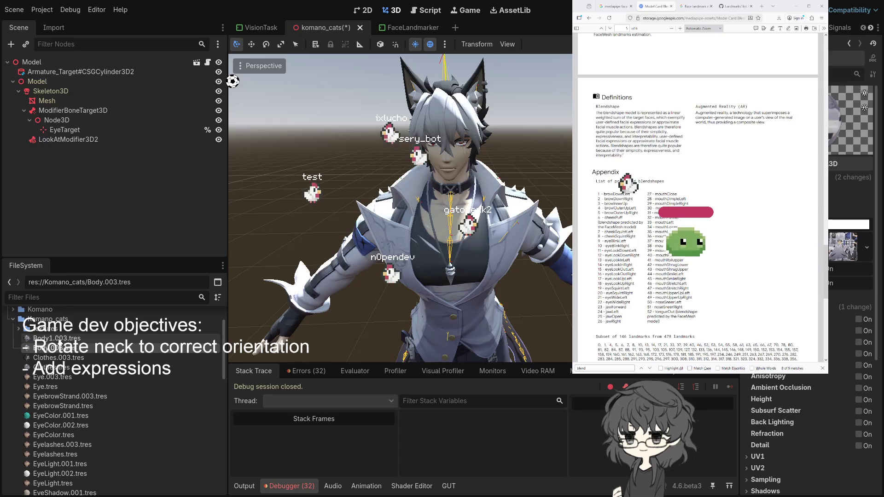
pyautogui.click(59, 342)
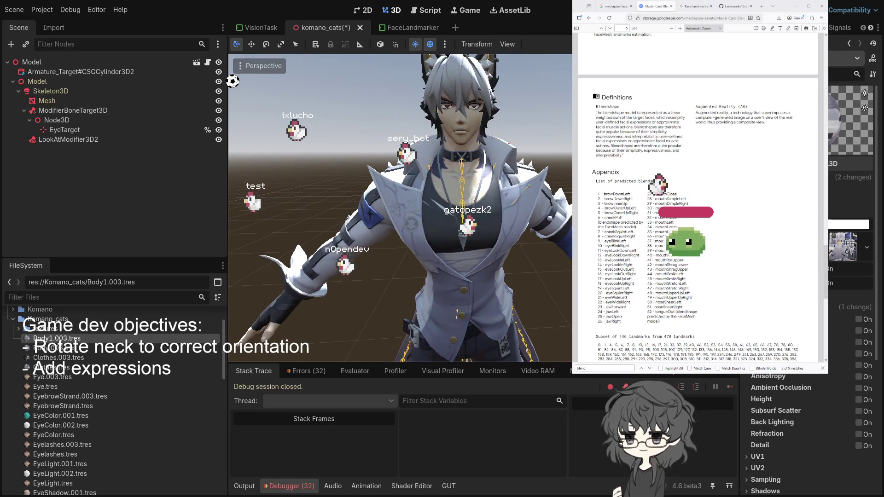
# Step: Turn off the viewport's preview sun and environment lighting
pyautogui.click(431, 45)
pyautogui.click(430, 48)
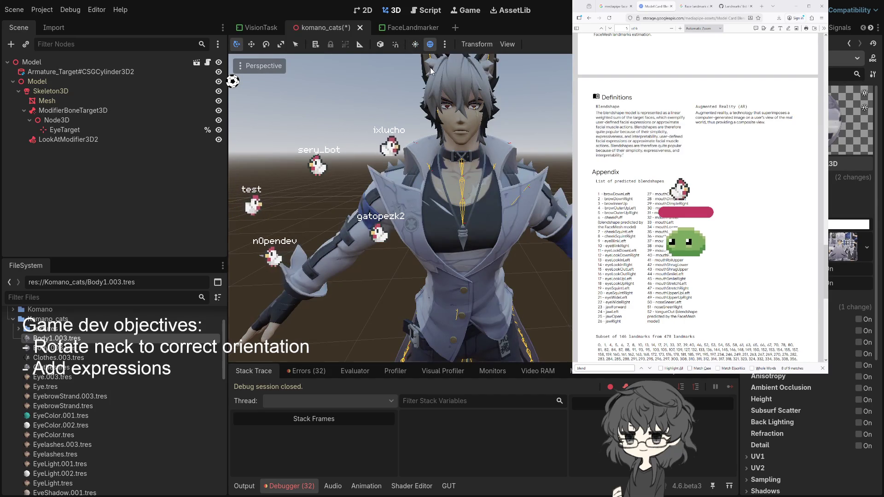
pyautogui.click(430, 45)
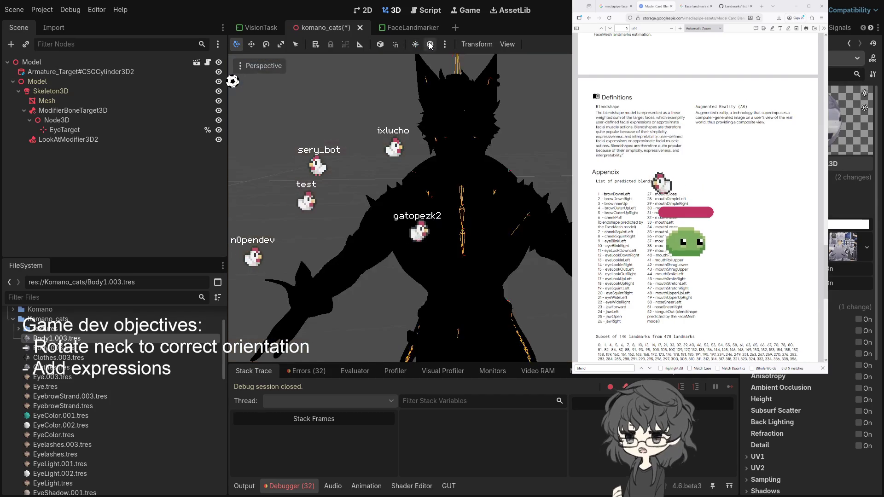
# Step: Add an OmniLight3D as a child of EyeTarget to light the avatar, and save the scene
pyautogui.scroll(-3, 546, 176)
pyautogui.scroll(4, 566, 173)
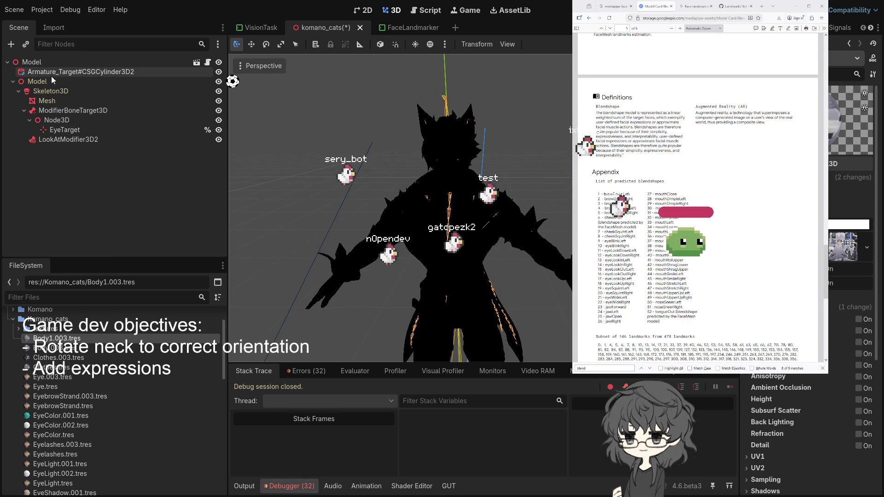
pyautogui.click(70, 129)
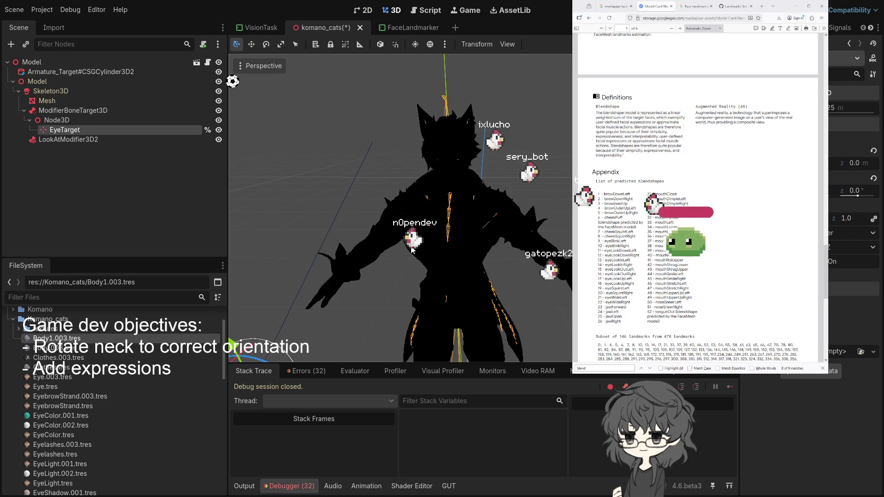
pyautogui.hotkey('ctrl', 'v')
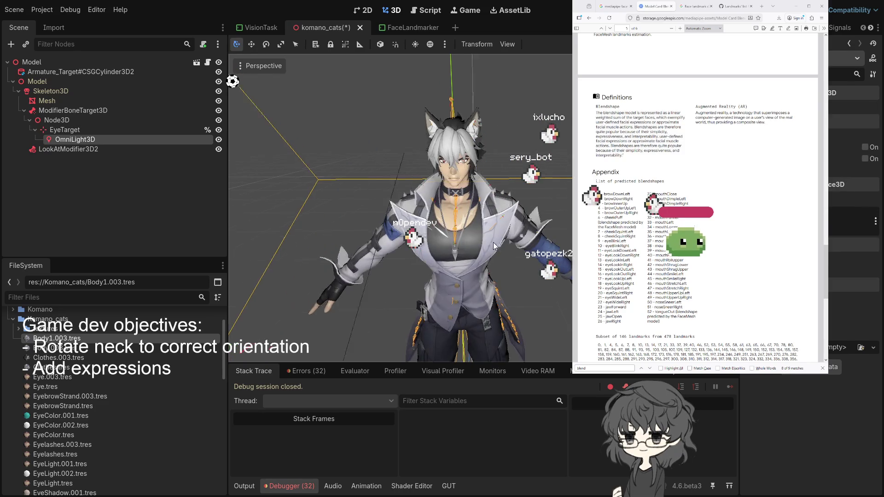
pyautogui.scroll(-6, 490, 238)
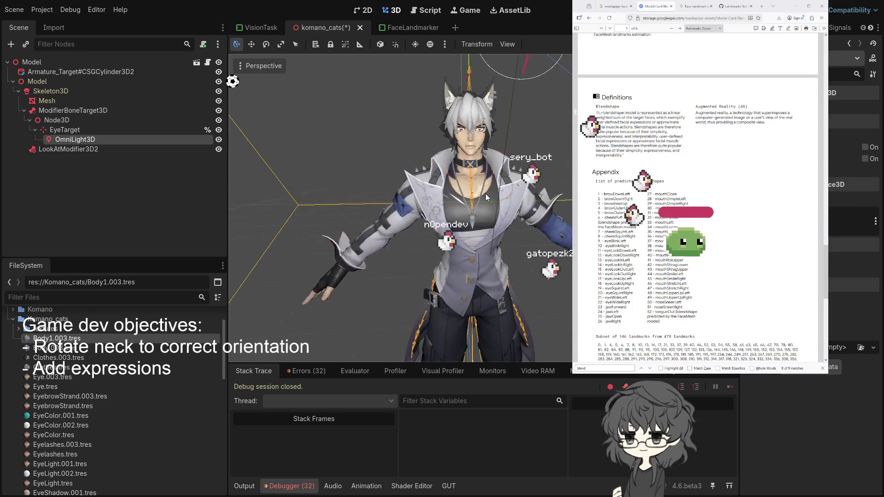
pyautogui.moveTo(437, 119)
pyautogui.mouseDown()
pyautogui.moveTo(421, 128)
pyautogui.moveTo(477, 144)
pyautogui.moveTo(561, 138)
pyautogui.moveTo(488, 134)
pyautogui.mouseUp()
pyautogui.hotkey('ctrl', 's')
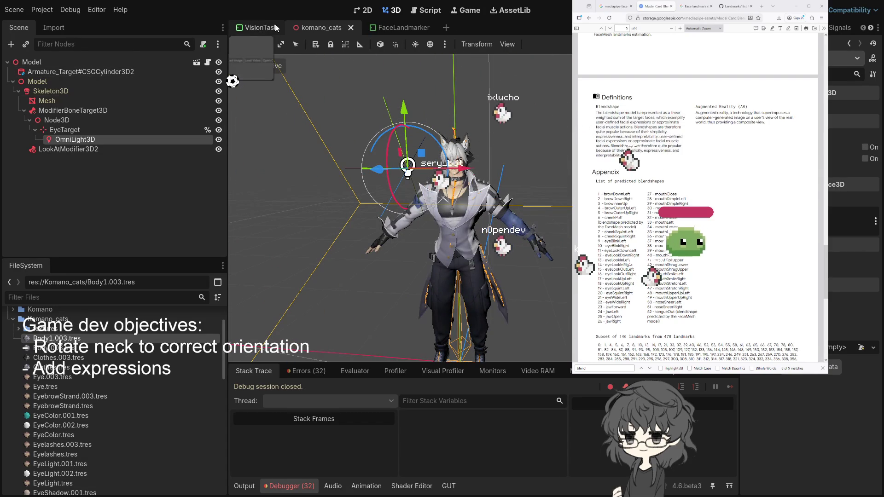
# Step: In the FaceLandmarker scene, delete the OmniLight3D from the model
pyautogui.click(261, 28)
pyautogui.click(387, 27)
pyautogui.click(98, 130)
pyautogui.click(98, 121)
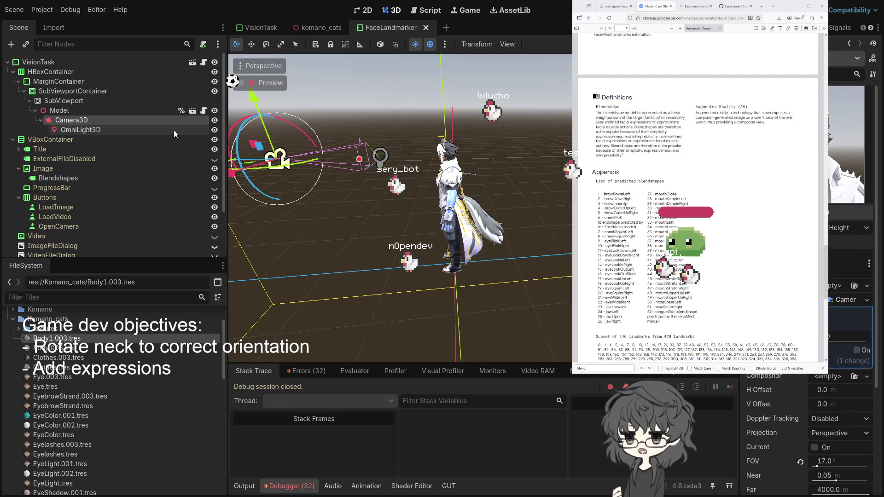
pyautogui.moveTo(416, 156)
pyautogui.mouseDown()
pyautogui.moveTo(461, 160)
pyautogui.moveTo(424, 157)
pyautogui.mouseUp()
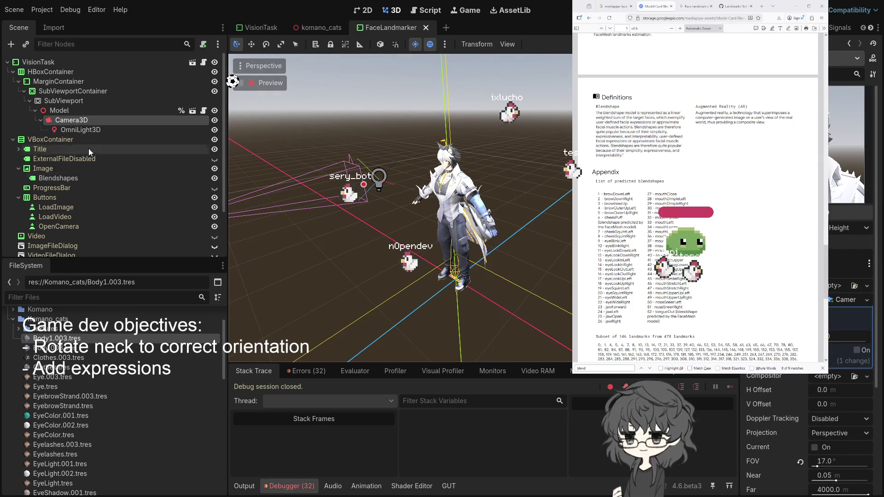
pyautogui.click(93, 130)
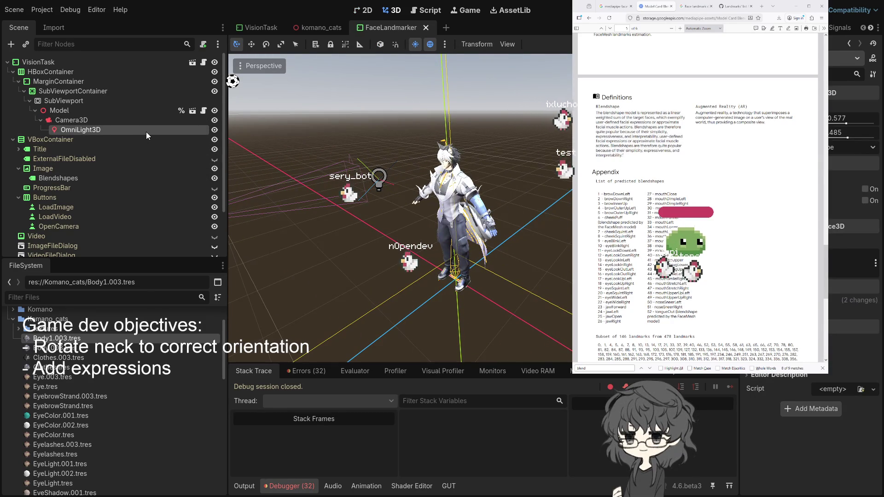
pyautogui.press('Delete')
# Step: Check the Camera3D framing around the character and run the face-tracking game with F5
pyautogui.moveTo(350, 203); pyautogui.dragTo(483, 201)
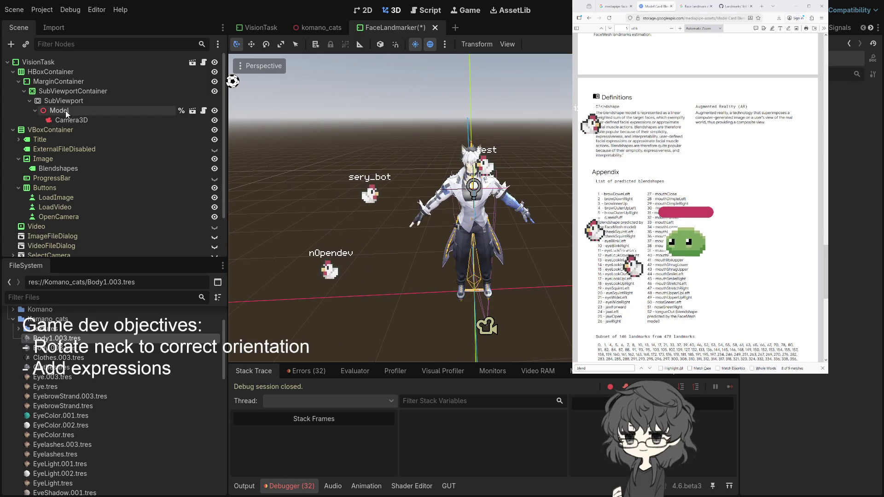
pyautogui.click(85, 120)
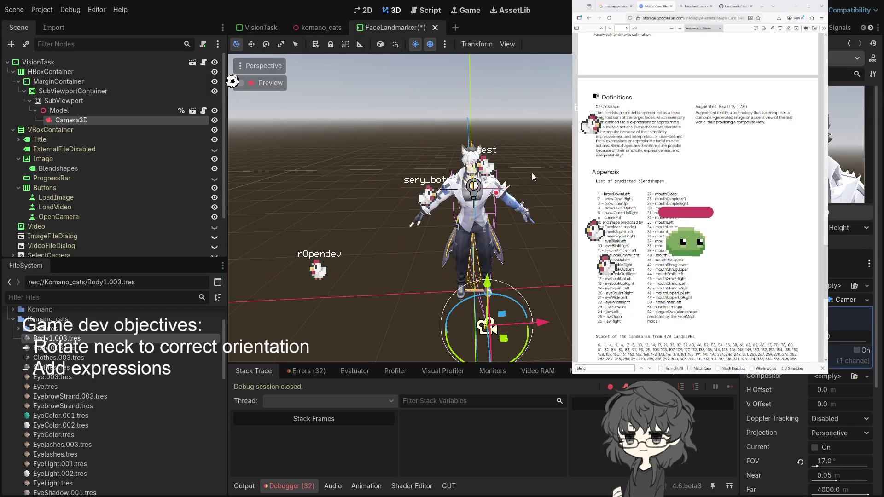
pyautogui.scroll(-3, 550, 181)
pyautogui.moveTo(550, 181); pyautogui.dragTo(567, 184)
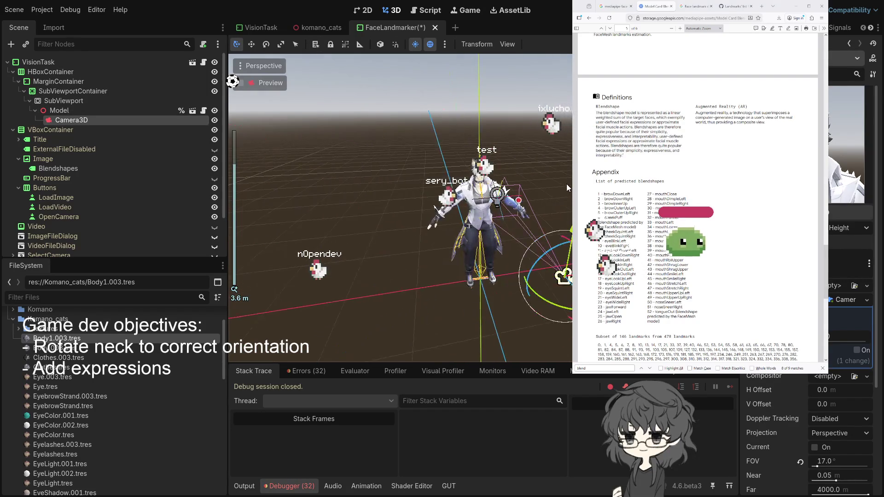
pyautogui.press('F5')
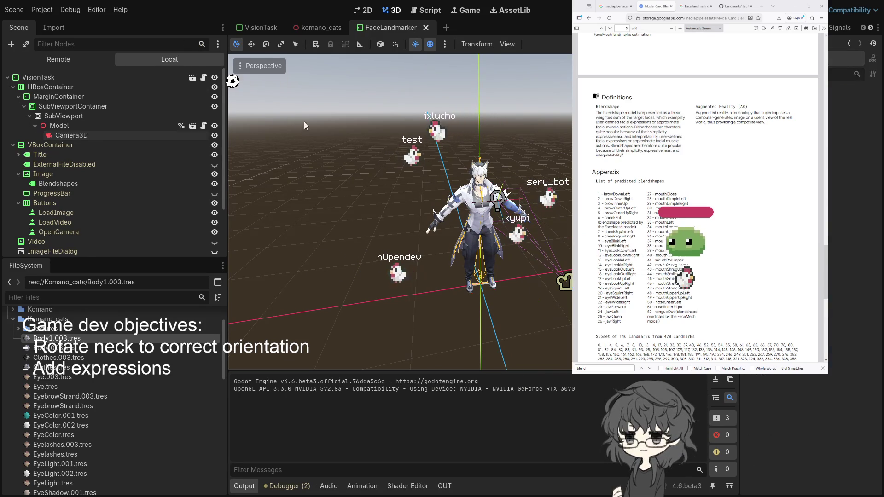
# Step: Return to the komano_cats scene, select a material, and orbit to view the avatar side-on
pyautogui.click(318, 28)
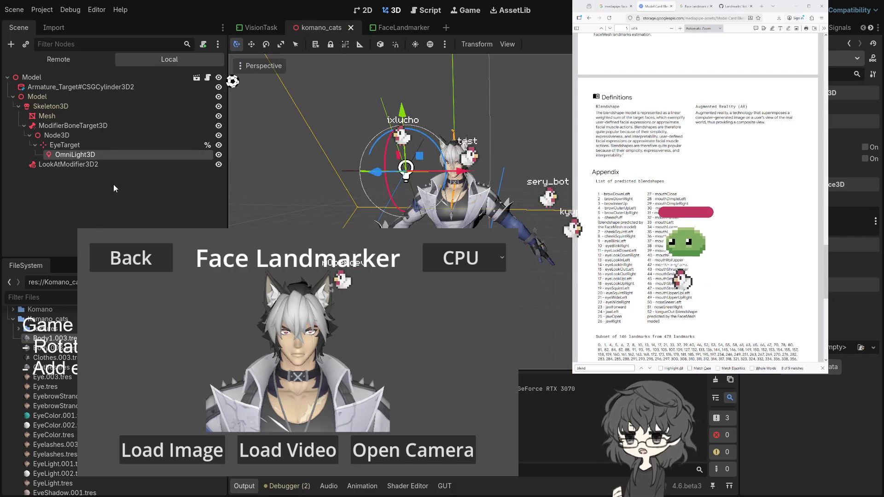
pyautogui.click(72, 340)
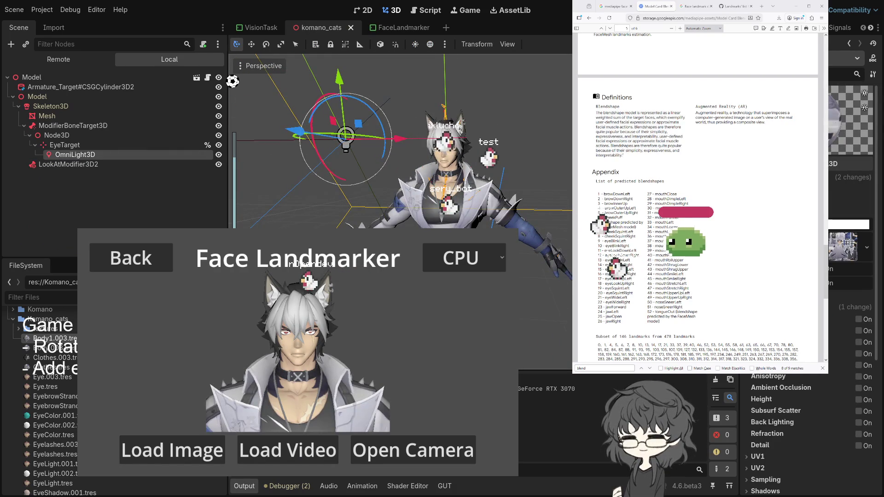
pyautogui.scroll(3, 850, 206)
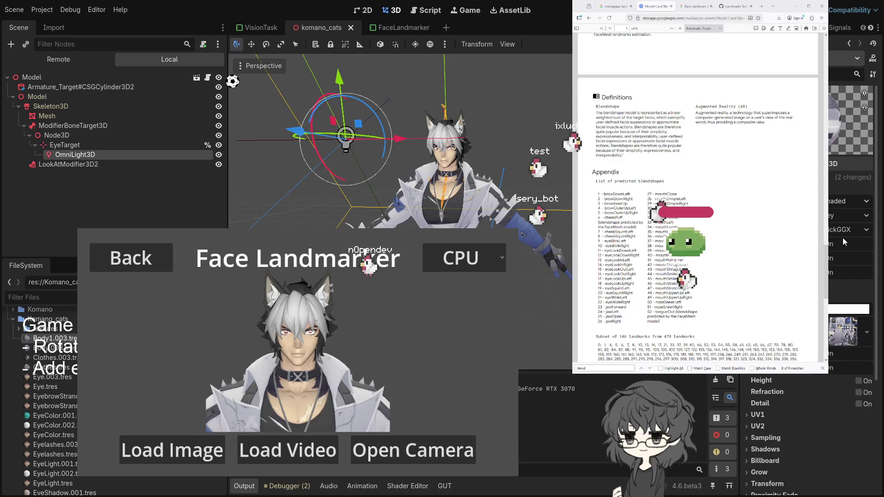
pyautogui.scroll(5, 556, 221)
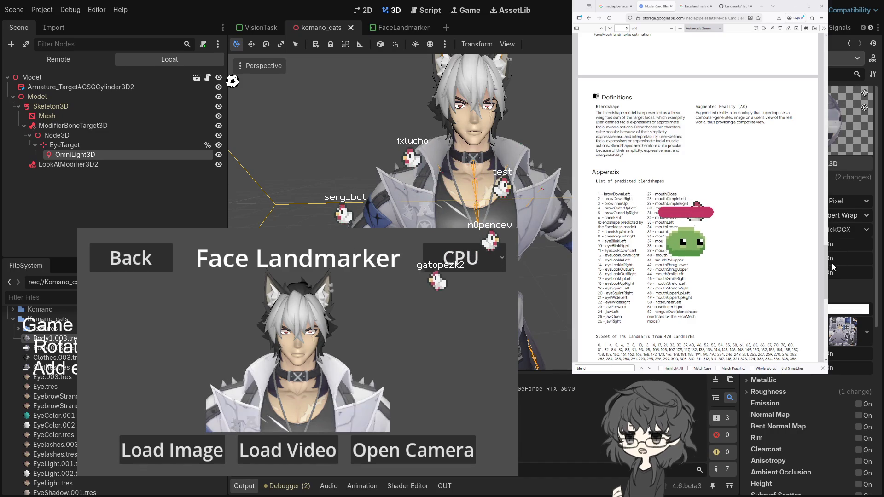
pyautogui.scroll(-5, 401, 157)
pyautogui.scroll(5, 400, 185)
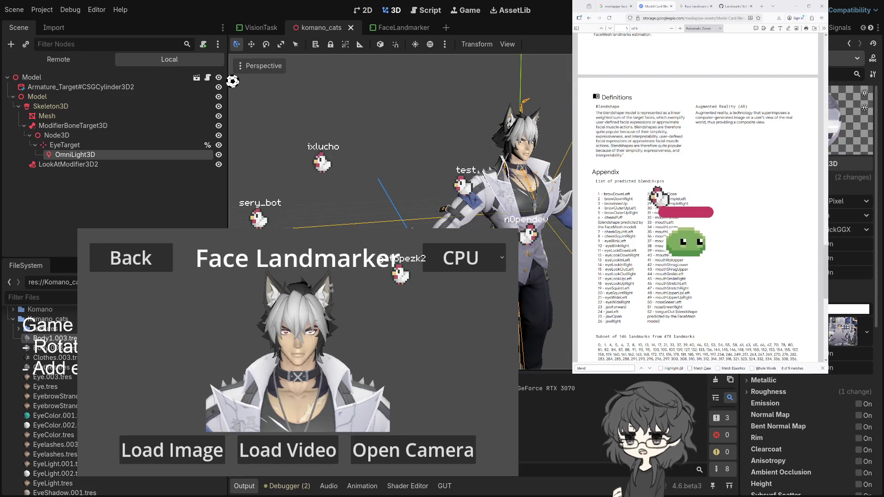
pyautogui.moveTo(484, 198); pyautogui.dragTo(430, 196)
pyautogui.scroll(5, 460, 206)
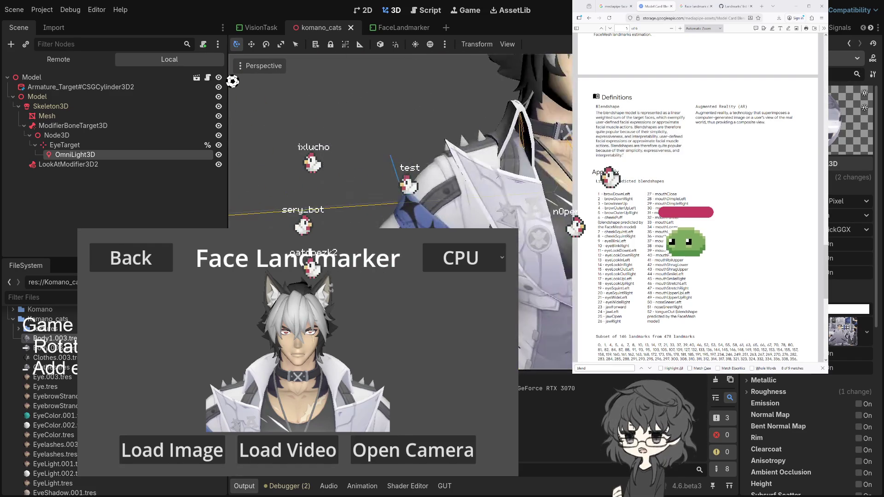
pyautogui.scroll(-3, 400, 139)
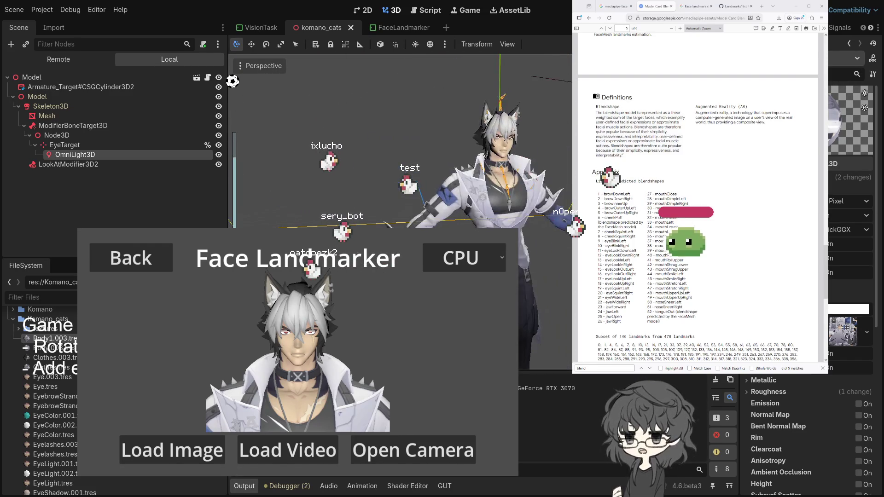
# Step: Expand the textures folder to view 颜.png and 武器.tga, then stop the Face Landmarker test with F8
pyautogui.click(20, 329)
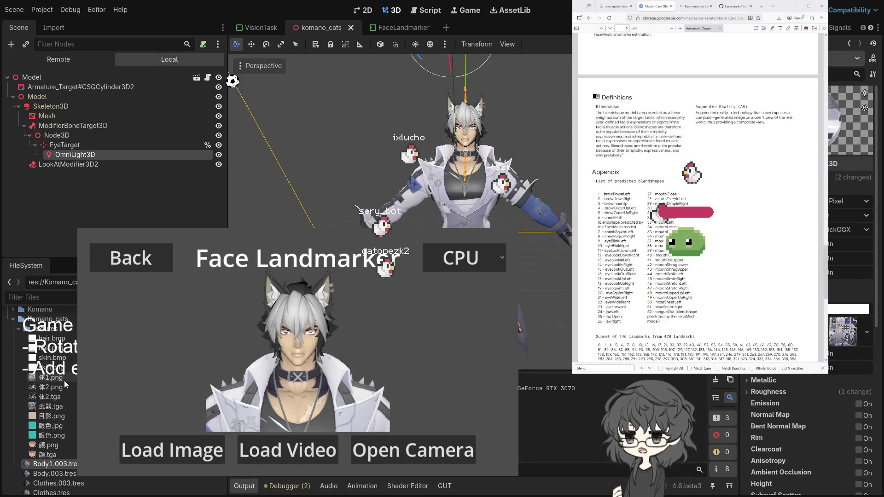
pyautogui.click(41, 447)
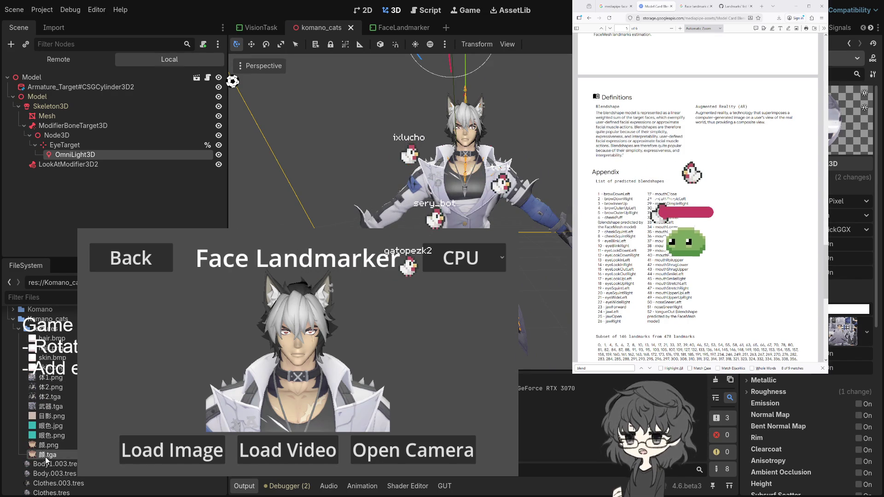
pyautogui.click(53, 408)
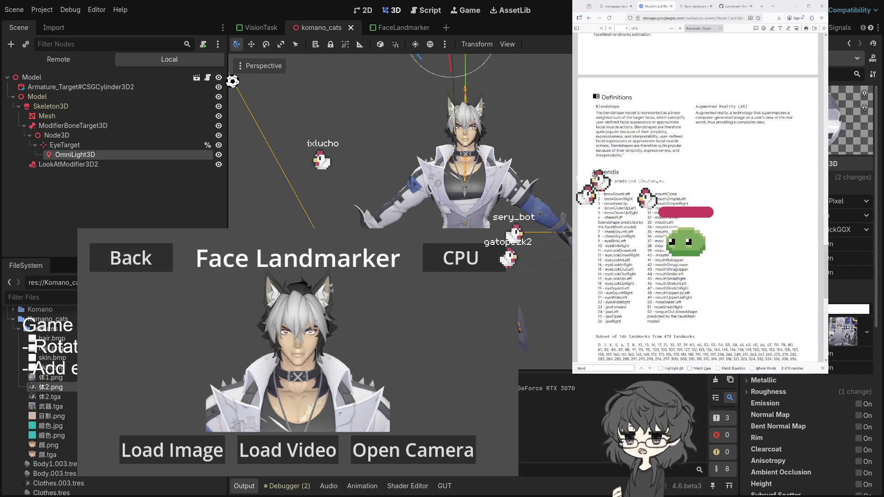
pyautogui.press('F8')
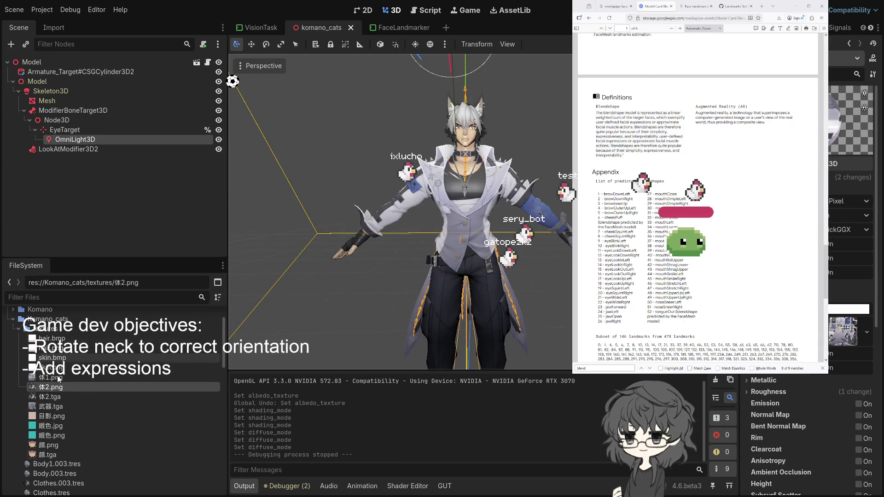
# Step: Look over the 颜.tga and 眼色.jpg texture files in the textures folder
pyautogui.click(49, 455)
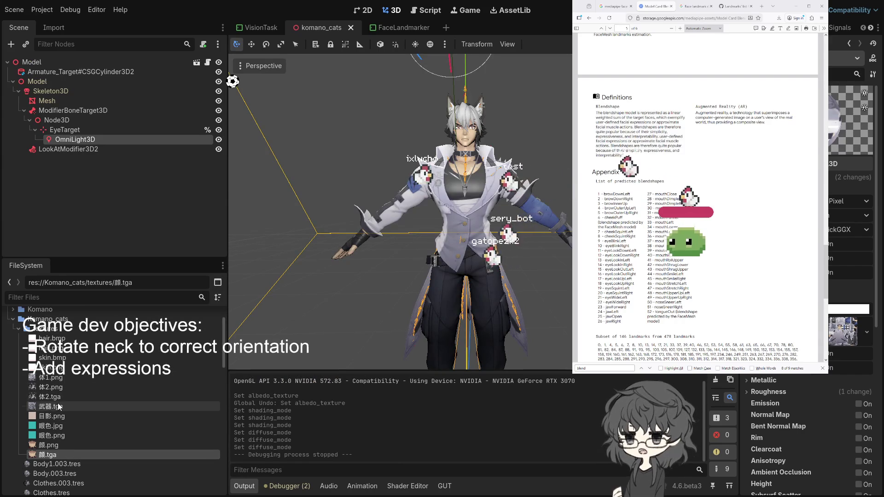
pyautogui.click(54, 426)
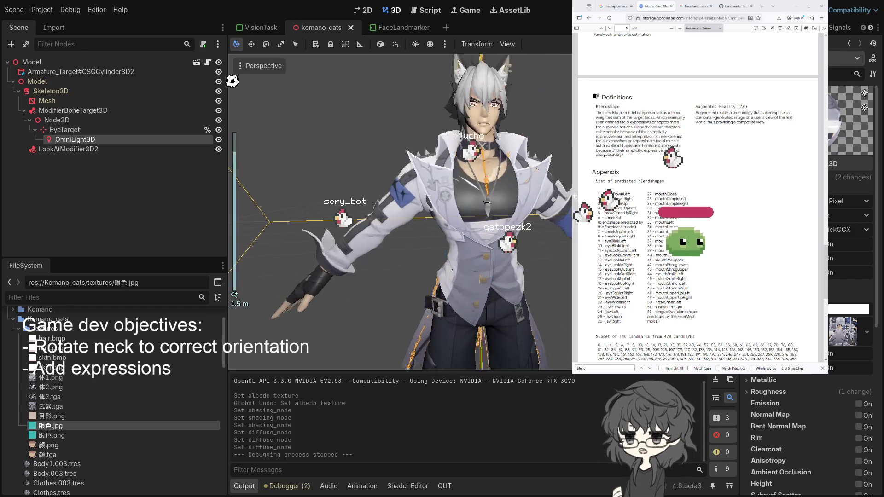
pyautogui.scroll(2, 547, 226)
pyautogui.scroll(5, 547, 226)
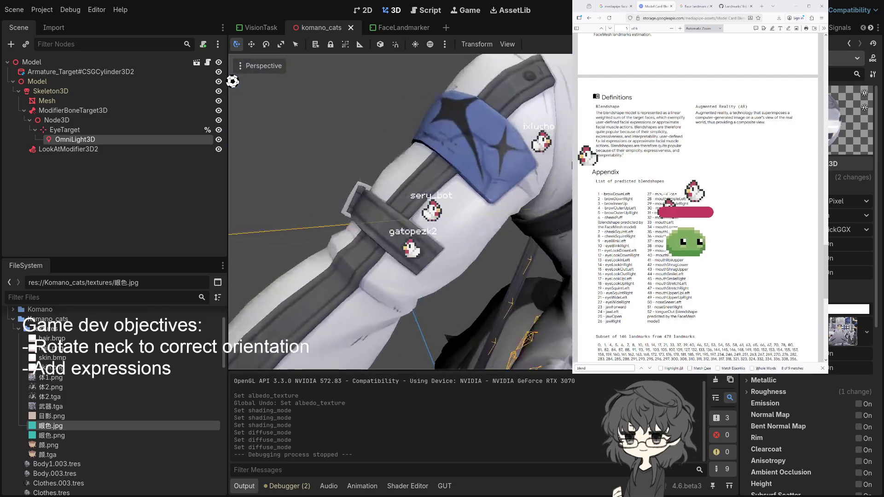
pyautogui.scroll(-8, 557, 164)
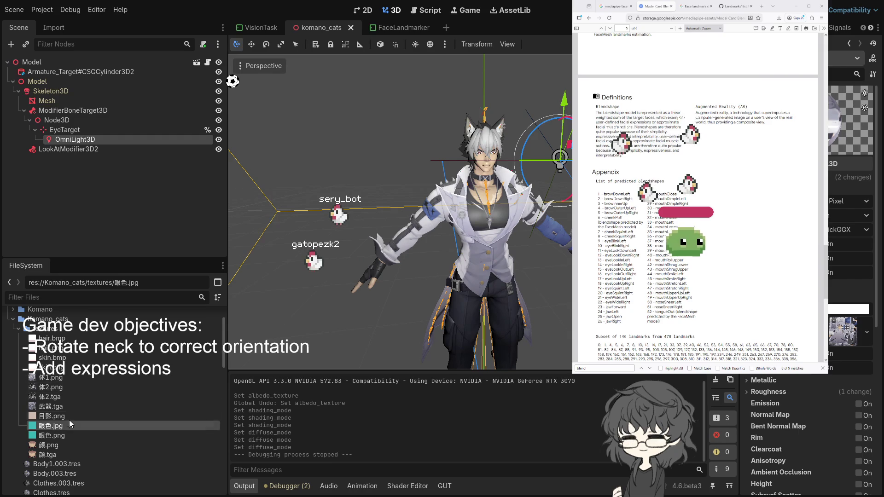
pyautogui.scroll(-4, 79, 364)
# Step: Undo an albedo texture change, then set Clothes.003's diffuse mode to Toon
pyautogui.click(69, 351)
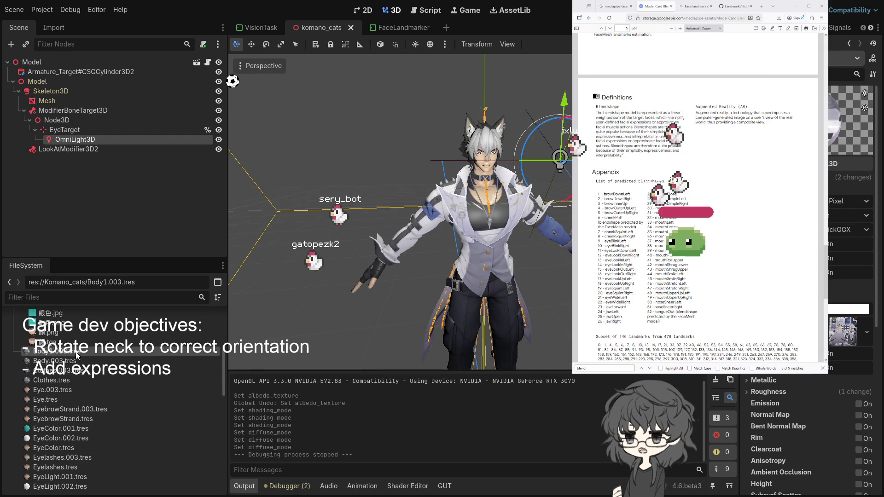
pyautogui.press('Down')
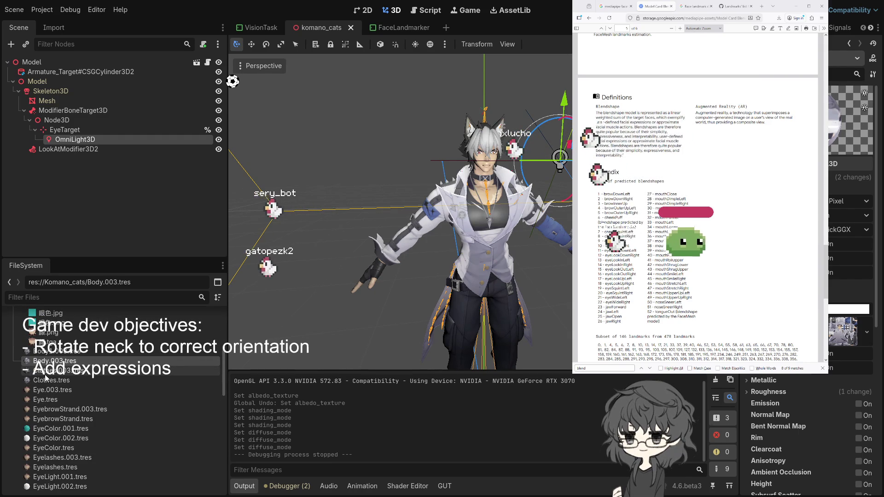
pyautogui.click(46, 373)
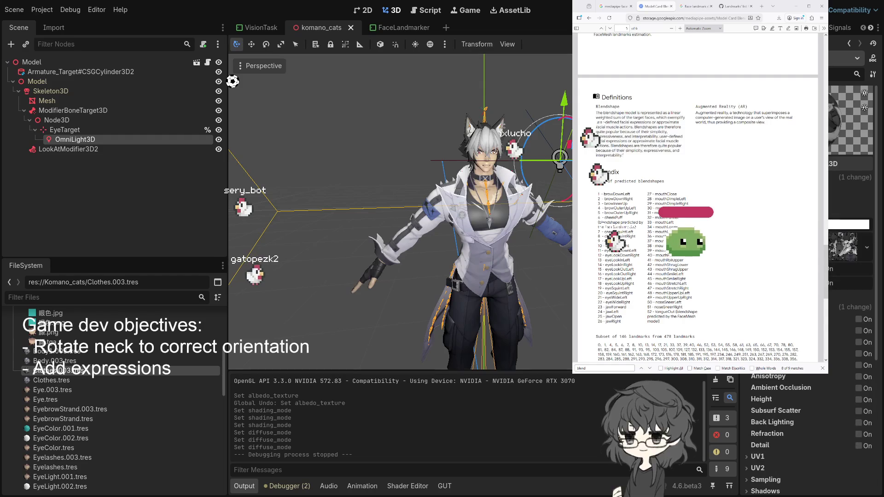
pyautogui.hotkey('ctrl', 'z')
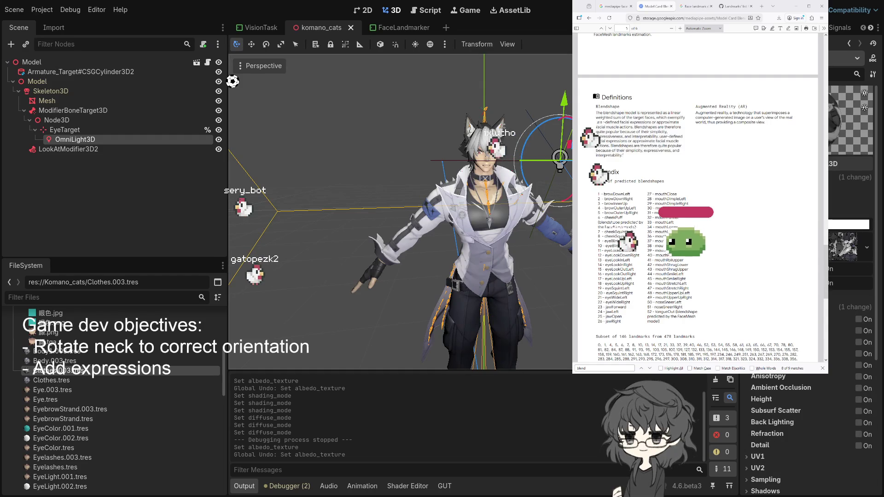
pyautogui.scroll(4, 806, 414)
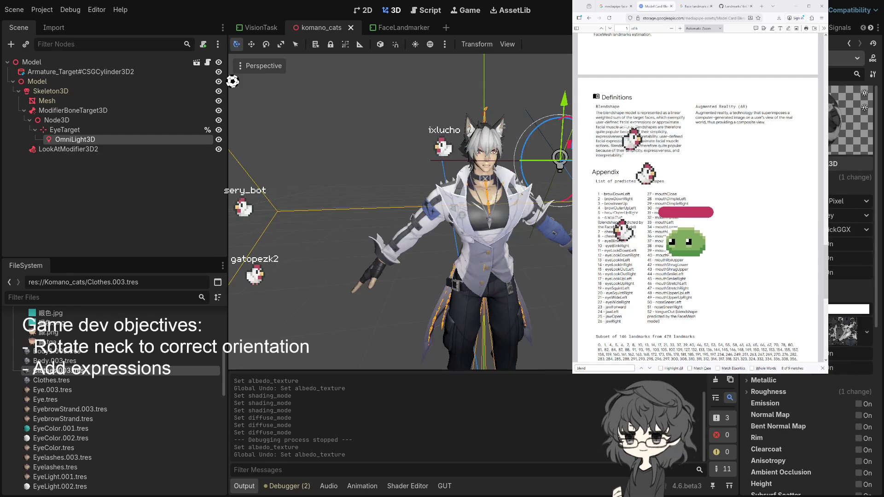
pyautogui.click(837, 217)
pyautogui.click(847, 257)
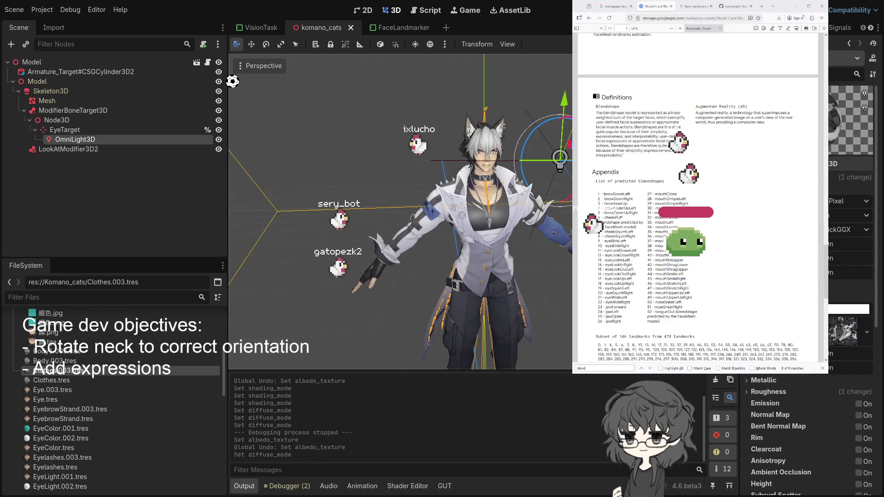
# Step: Orbit around the avatar and review the Body.003 and Body1.003 materials
pyautogui.moveTo(400, 212)
pyautogui.mouseDown()
pyautogui.moveTo(415, 208)
pyautogui.moveTo(405, 216)
pyautogui.moveTo(391, 212)
pyautogui.moveTo(442, 210)
pyautogui.mouseUp()
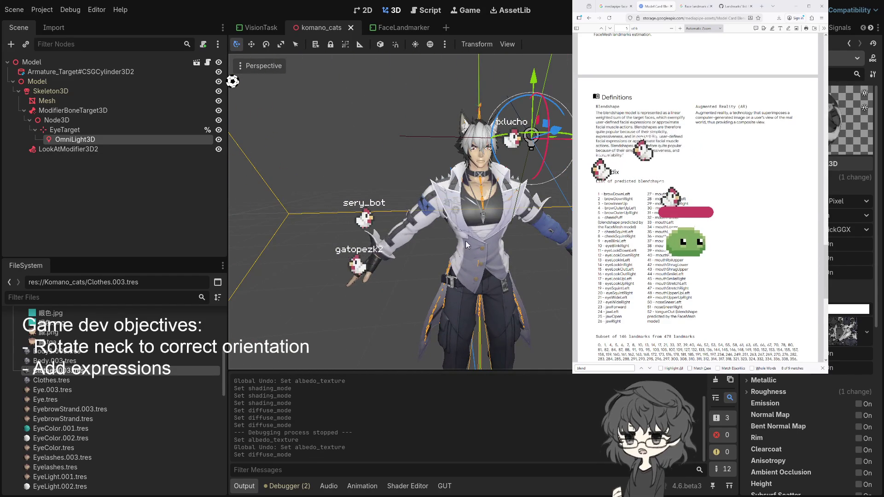
pyautogui.click(77, 362)
pyautogui.click(74, 351)
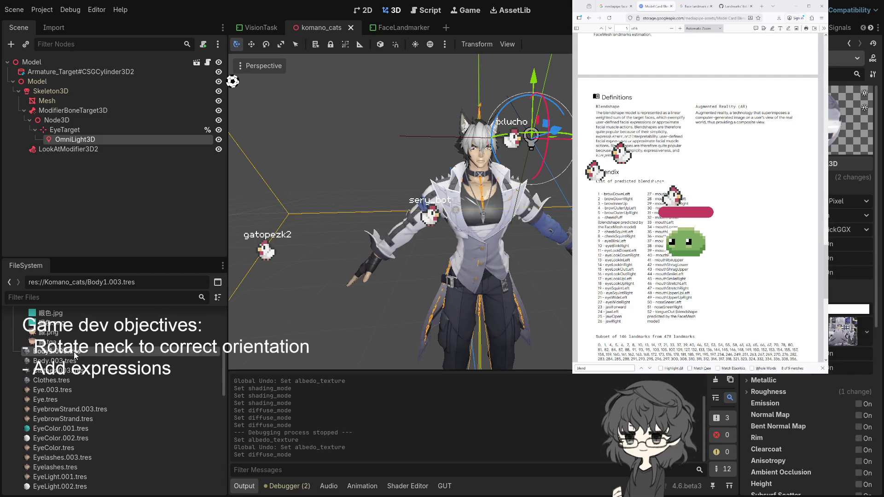
pyautogui.click(71, 361)
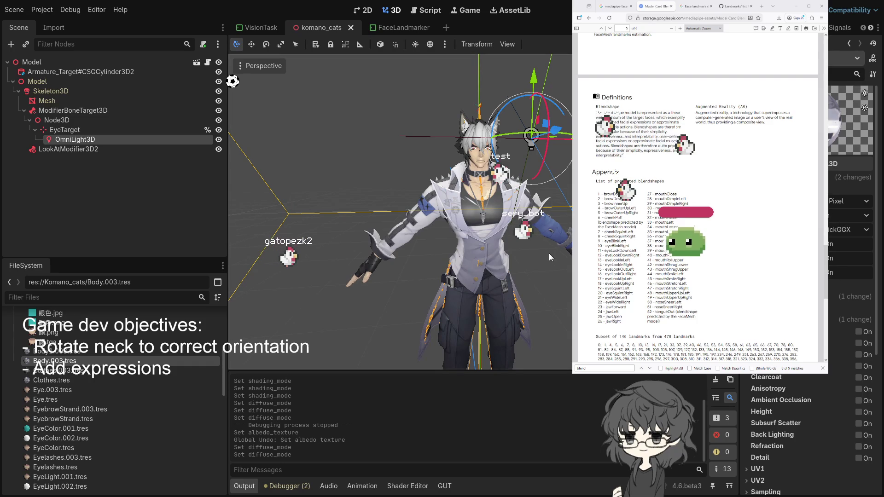
pyautogui.scroll(5, 549, 254)
pyautogui.scroll(3, 543, 250)
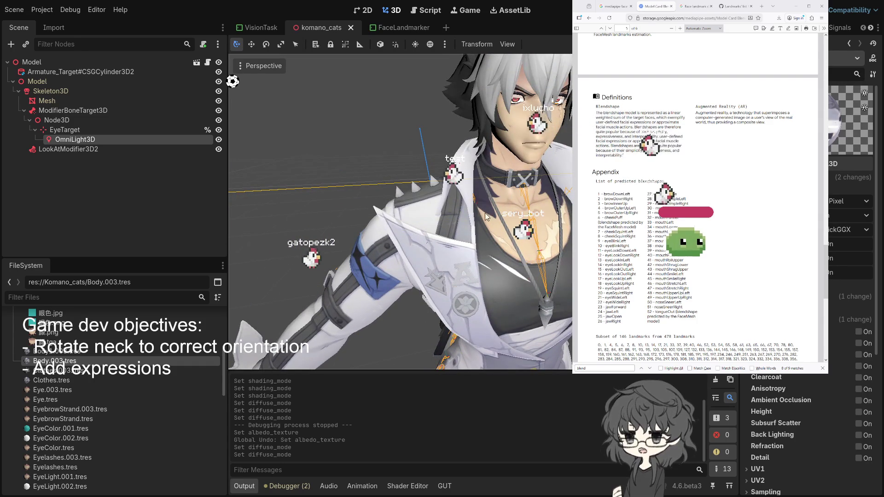
pyautogui.moveTo(486, 210)
pyautogui.mouseDown()
pyautogui.moveTo(526, 200)
pyautogui.moveTo(536, 213)
pyautogui.mouseUp()
pyautogui.scroll(-3, 526, 210)
pyautogui.scroll(3, 529, 214)
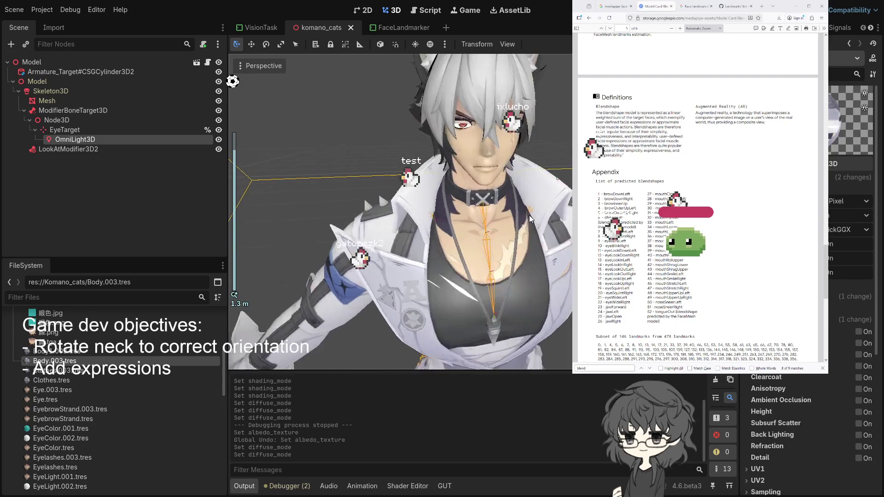
pyautogui.scroll(3, 529, 214)
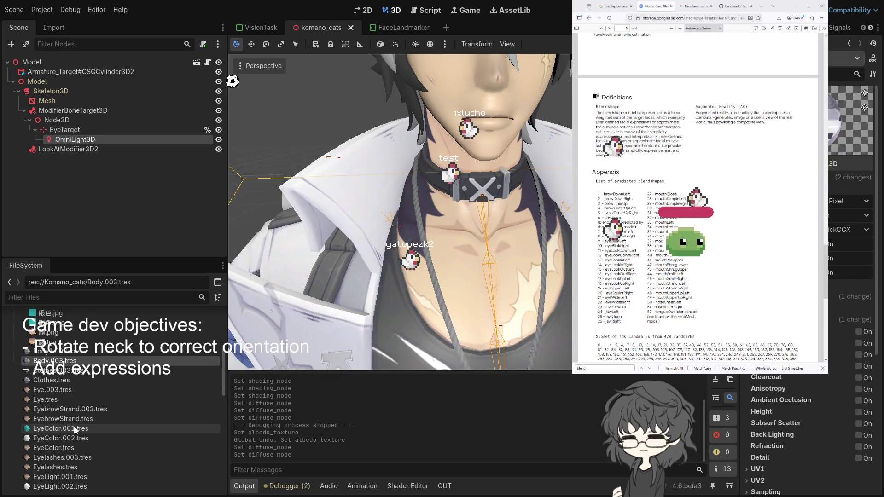
pyautogui.click(79, 446)
pyautogui.scroll(-3, 540, 245)
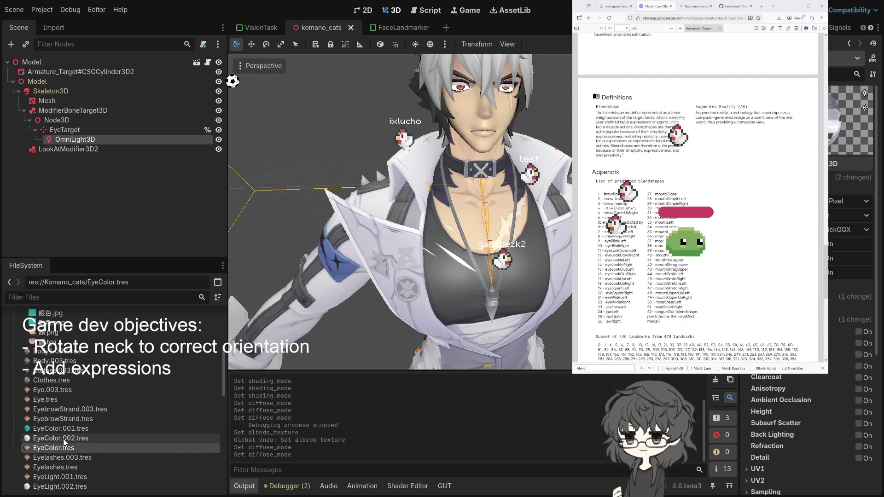
pyautogui.scroll(5, 78, 446)
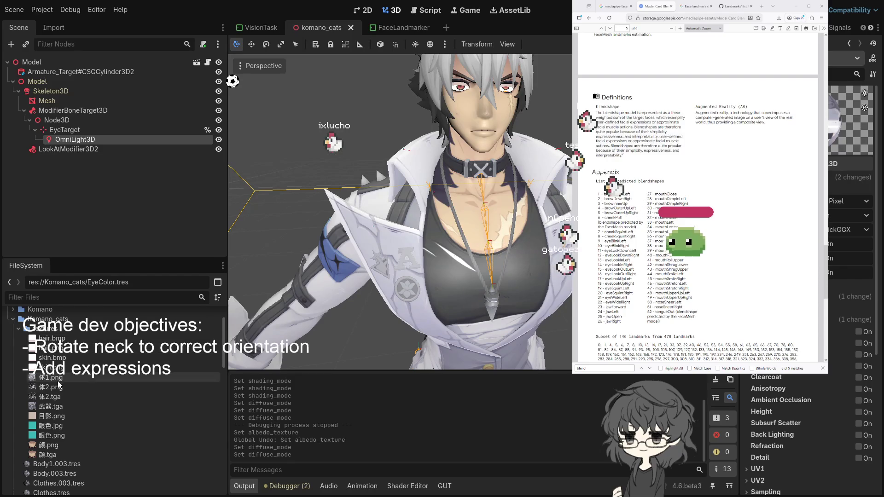
pyautogui.click(53, 339)
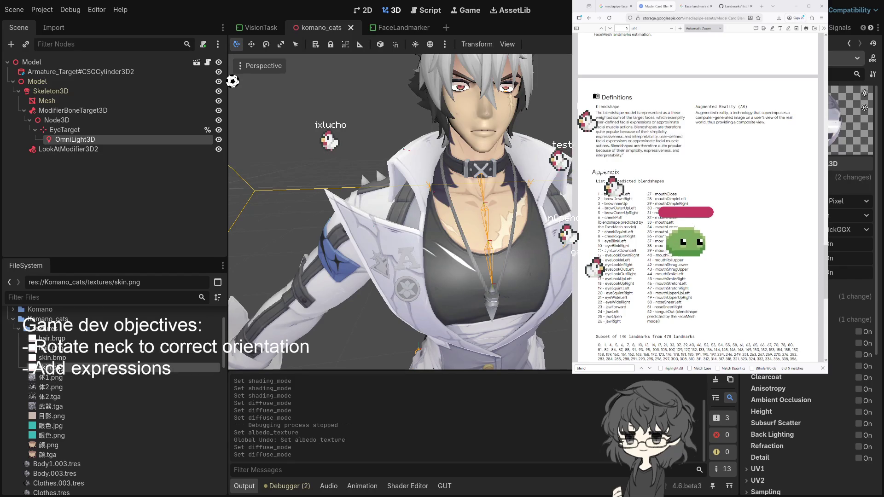
pyautogui.click(53, 388)
pyautogui.press('Down')
pyautogui.press('Down')
pyautogui.press('Down')
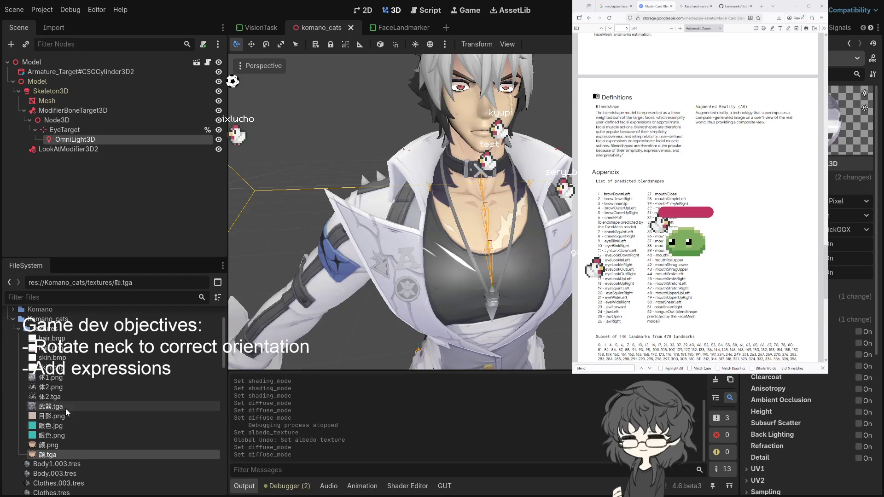
pyautogui.click(51, 406)
pyautogui.scroll(5, 462, 228)
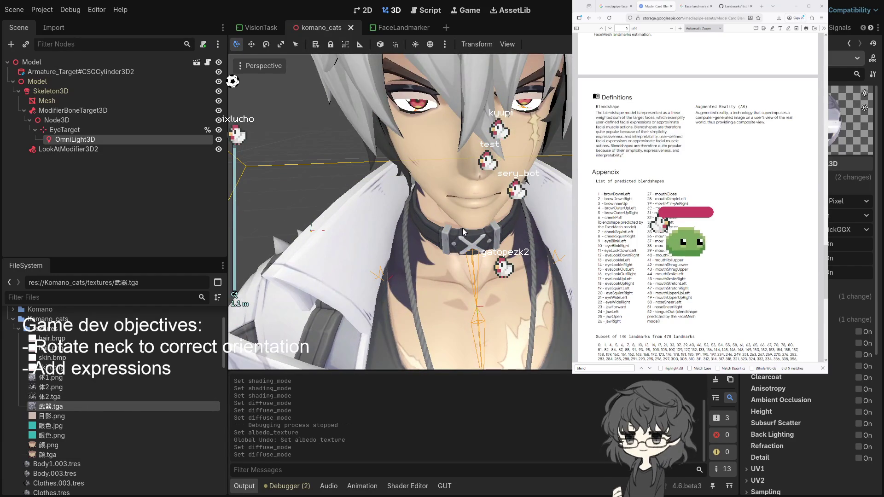
pyautogui.scroll(-6, 93, 356)
pyautogui.scroll(1, 87, 357)
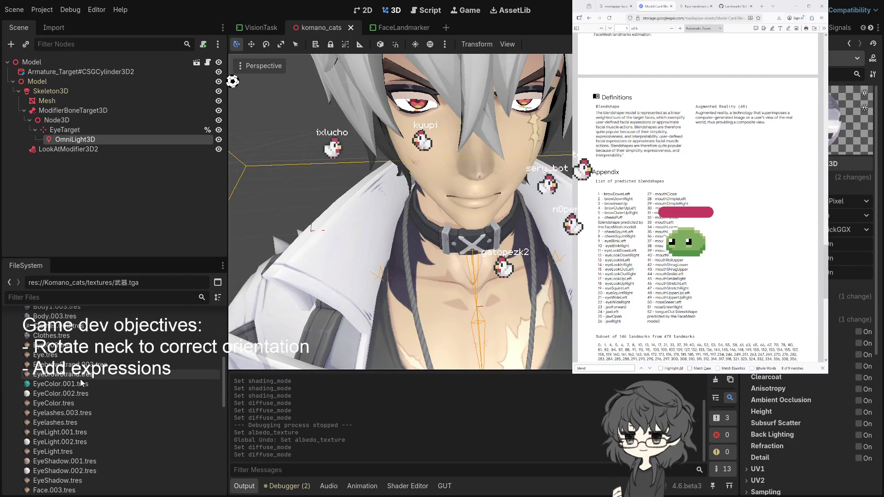
pyautogui.scroll(-1, 82, 383)
pyautogui.click(50, 468)
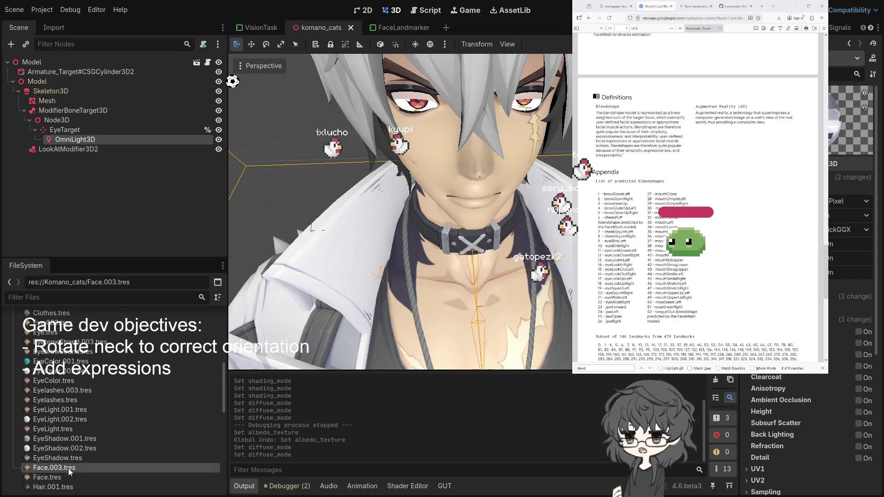
# Step: Clear the Face material's albedo texture, then undo to restore it
pyautogui.moveTo(570, 300); pyautogui.dragTo(557, 293)
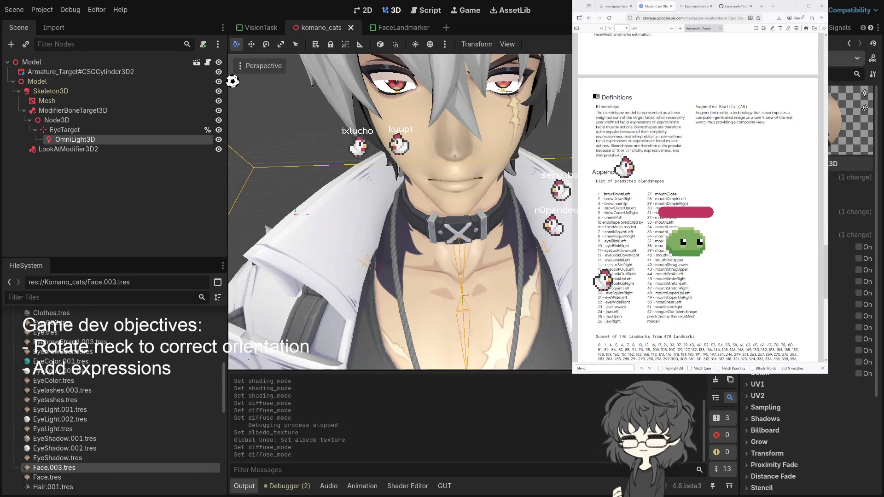
pyautogui.click(868, 238)
pyautogui.hotkey('ctrl', 'z')
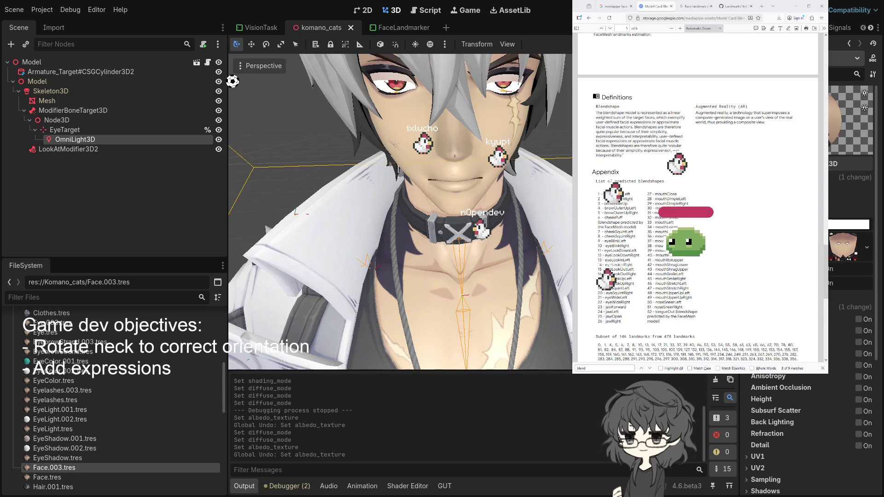
pyautogui.scroll(2, 838, 204)
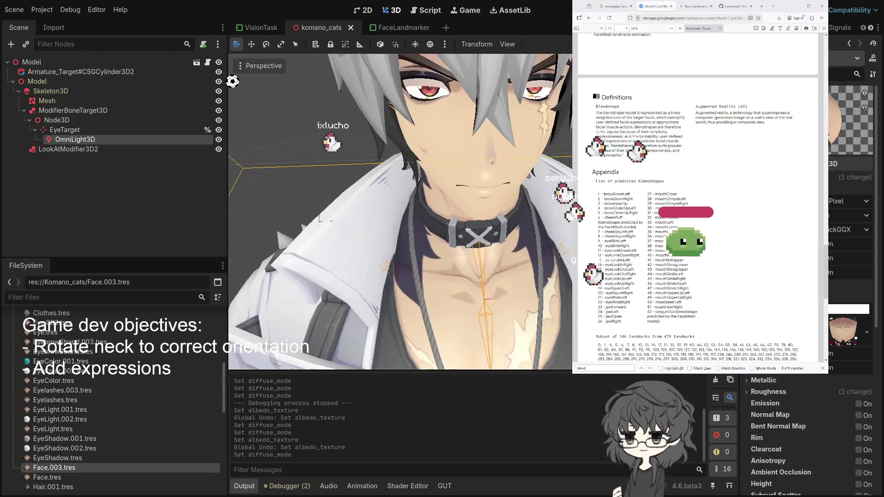
pyautogui.scroll(-5, 401, 212)
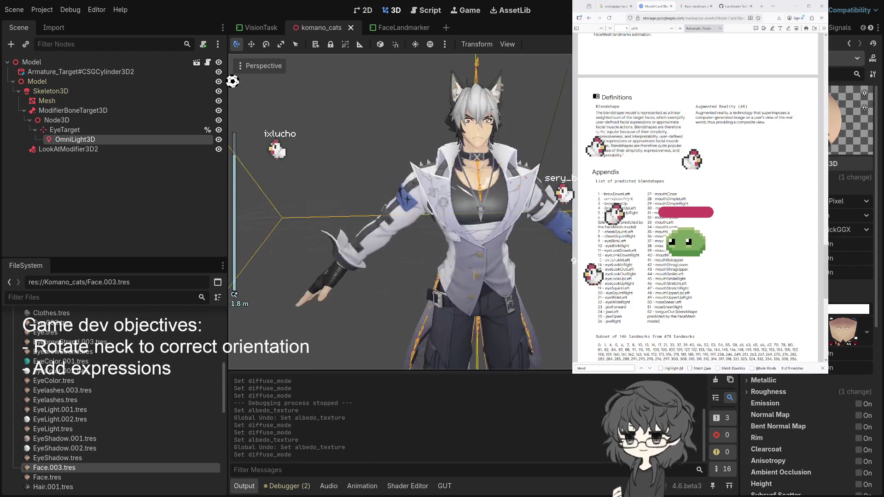
pyautogui.scroll(5, 401, 211)
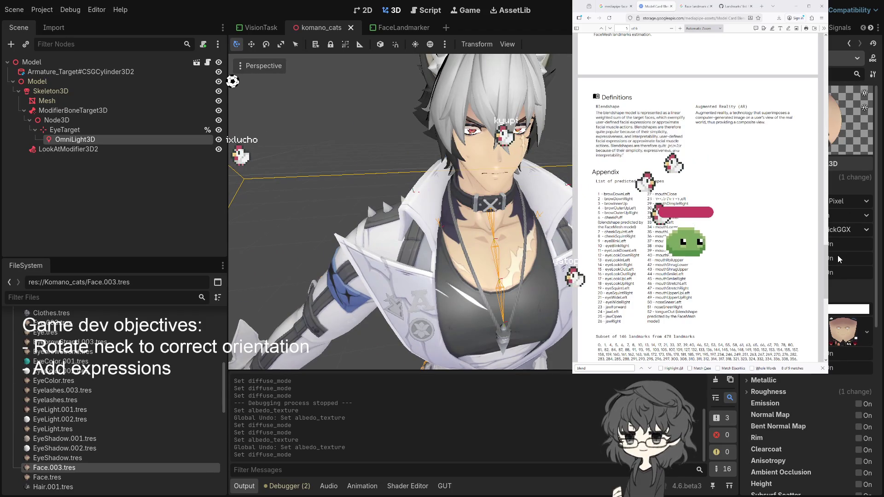
# Step: Switch the Face material's specular mode away from SchlickGGX and orbit to check the face
pyautogui.click(849, 229)
pyautogui.click(849, 258)
pyautogui.scroll(5, 401, 212)
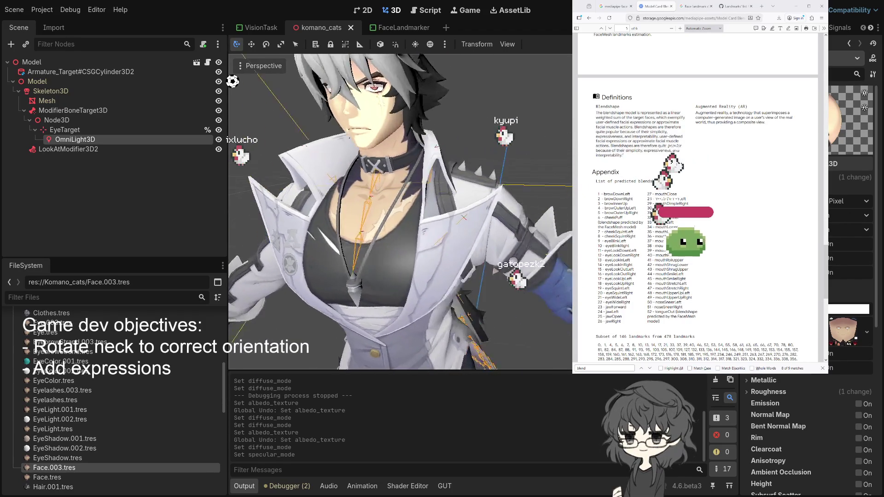
pyautogui.moveTo(401, 212)
pyautogui.mouseDown()
pyautogui.moveTo(424, 207)
pyautogui.moveTo(440, 238)
pyautogui.mouseUp()
pyautogui.scroll(-5, 400, 212)
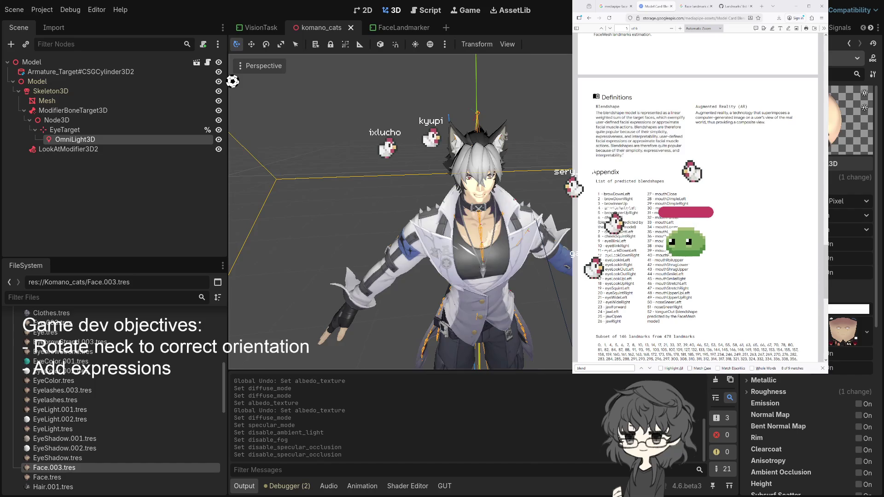
pyautogui.scroll(5, 401, 211)
pyautogui.moveTo(401, 212)
pyautogui.mouseDown()
pyautogui.moveTo(477, 198)
pyautogui.moveTo(442, 205)
pyautogui.mouseUp()
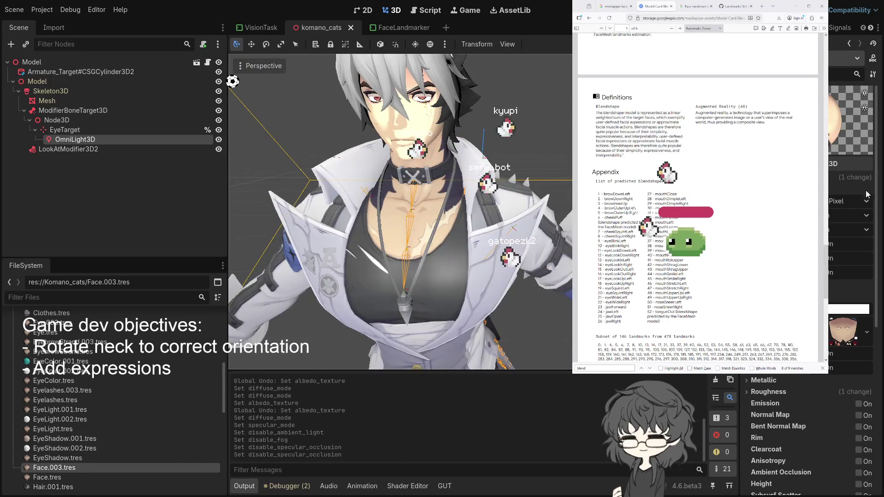
pyautogui.scroll(-5, 401, 212)
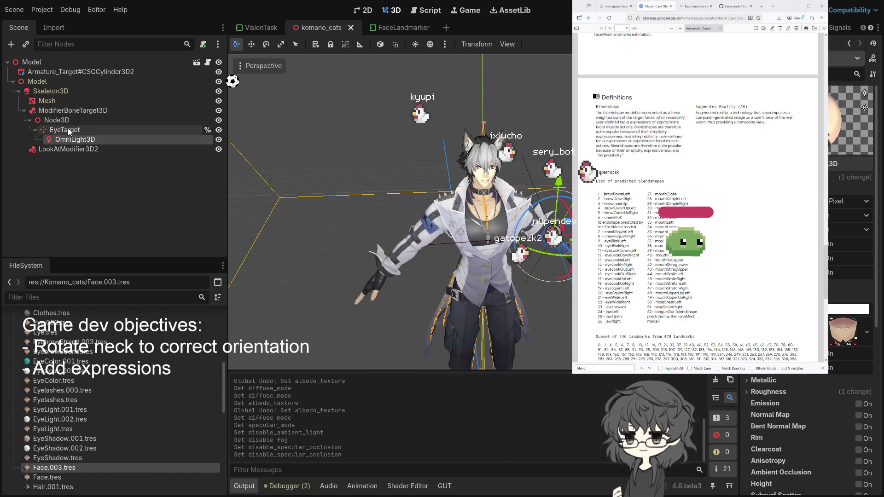
# Step: Select OmniLight3D and drag its Light Energy up to 583
pyautogui.click(85, 140)
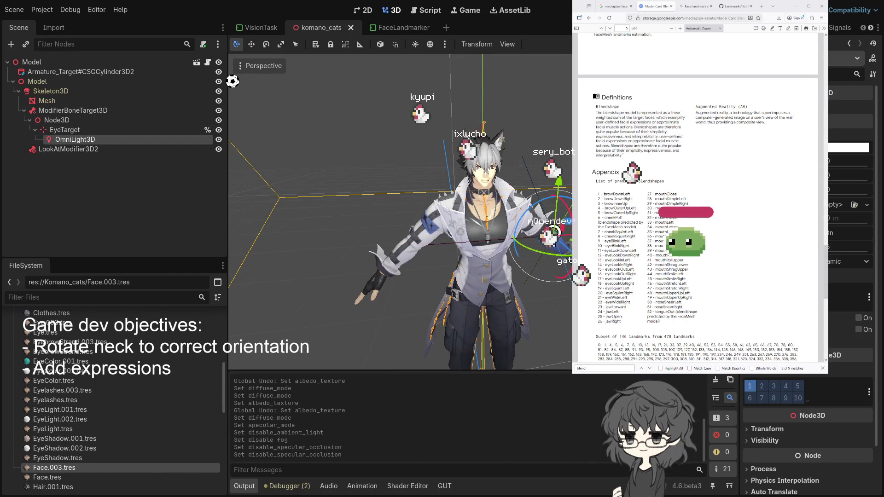
pyautogui.moveTo(850, 161); pyautogui.dragTo(864, 161)
pyautogui.scroll(6, 501, 170)
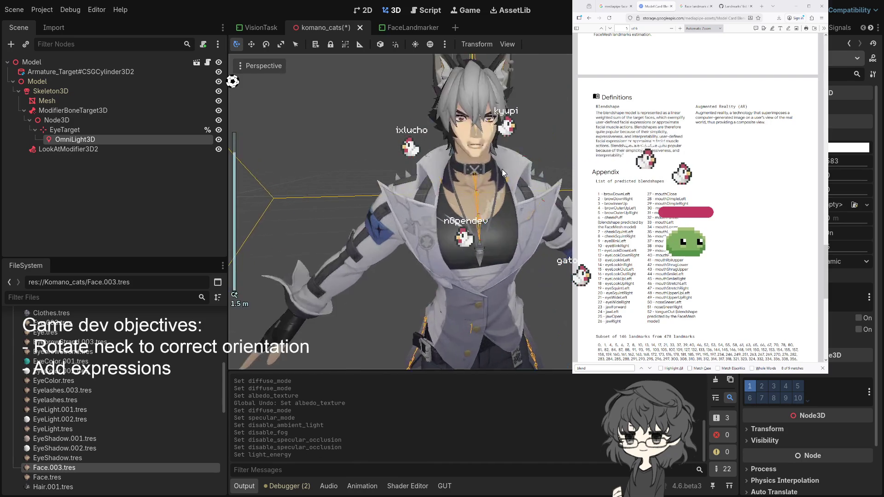
pyautogui.moveTo(511, 189)
pyautogui.mouseDown()
pyautogui.moveTo(499, 182)
pyautogui.moveTo(527, 189)
pyautogui.moveTo(507, 180)
pyautogui.moveTo(506, 188)
pyautogui.mouseUp()
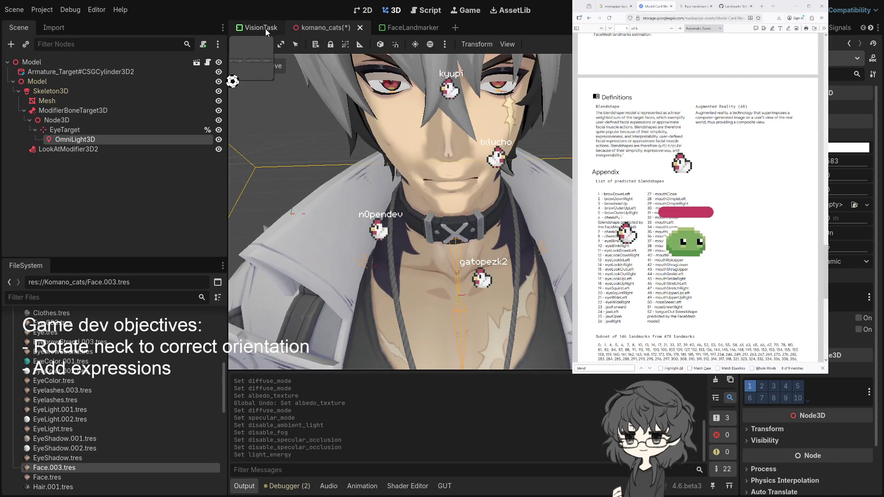
# Step: Switch to the FaceLandmarker scene and save and run the project with F5
pyautogui.click(402, 33)
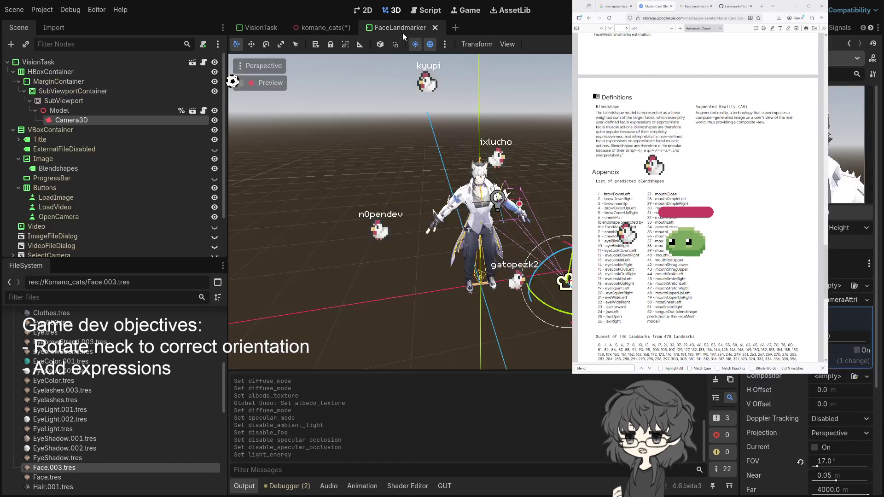
pyautogui.scroll(-5, 553, 231)
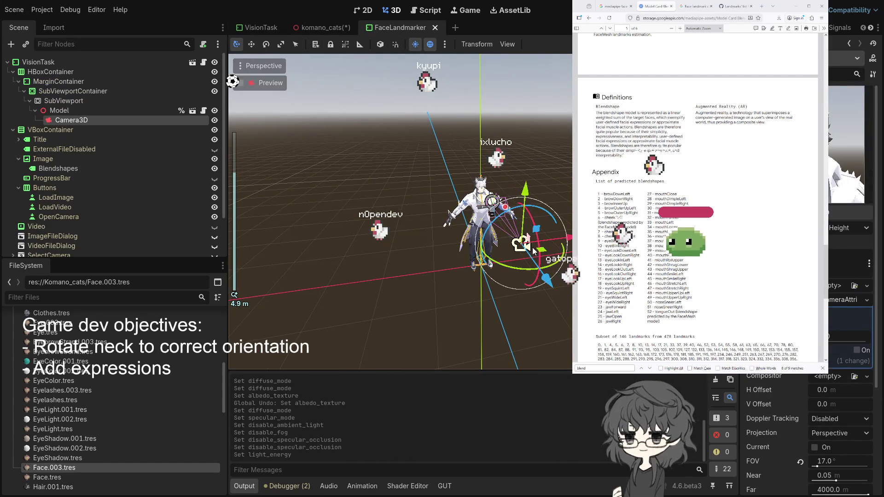
pyautogui.scroll(5, 559, 161)
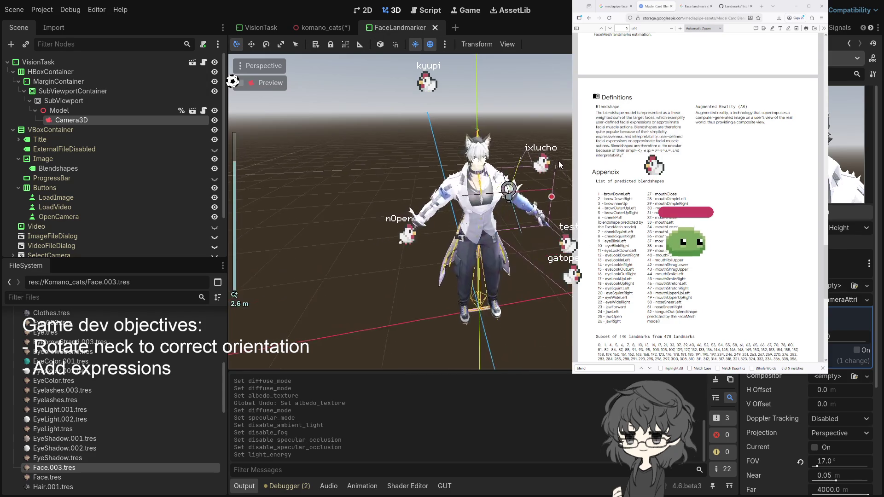
pyautogui.scroll(-4, 559, 162)
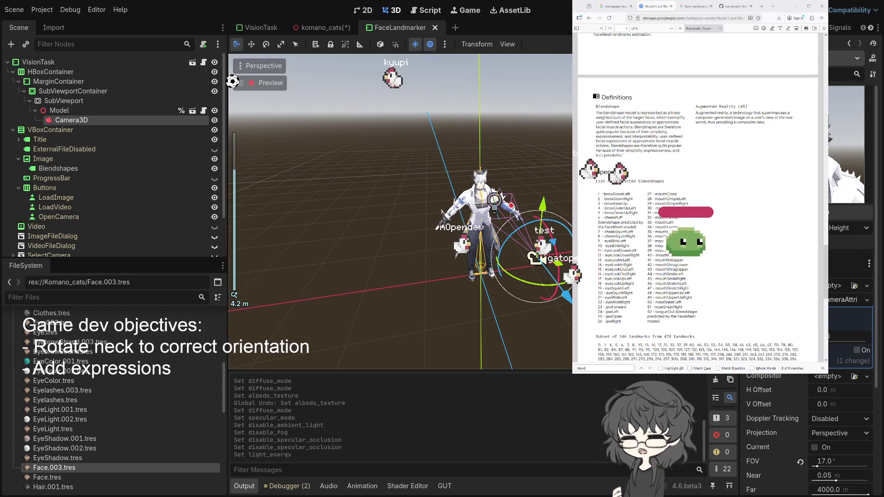
pyautogui.press('F5')
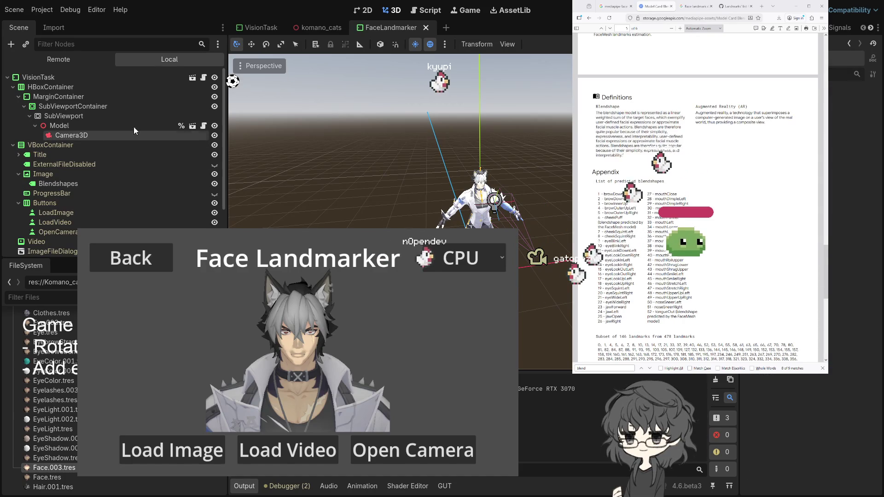
# Step: Return to komano_cats, orbit to side and front views, and expand the material's collapsed section
pyautogui.click(322, 28)
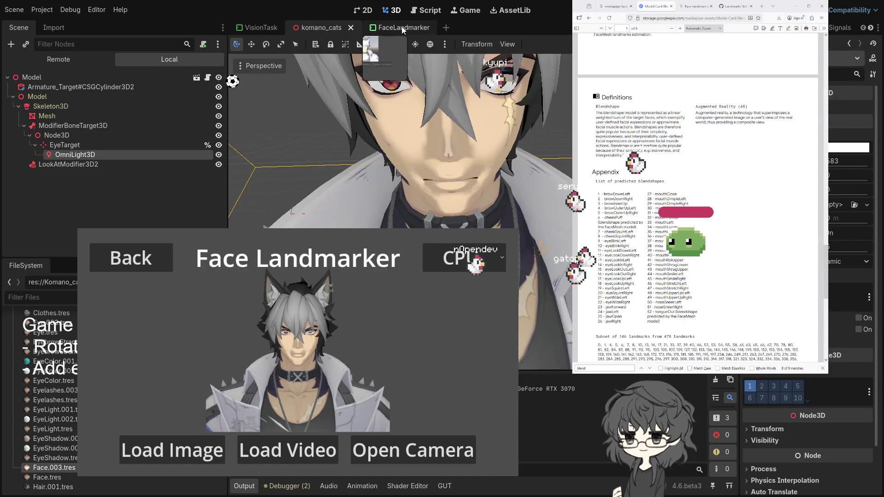
pyautogui.scroll(3, 46, 391)
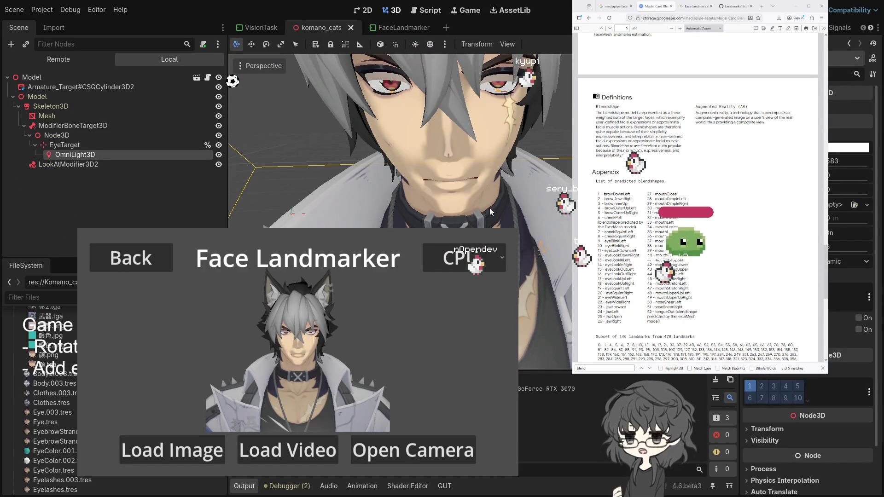
pyautogui.scroll(5, 493, 207)
pyautogui.scroll(-5, 502, 208)
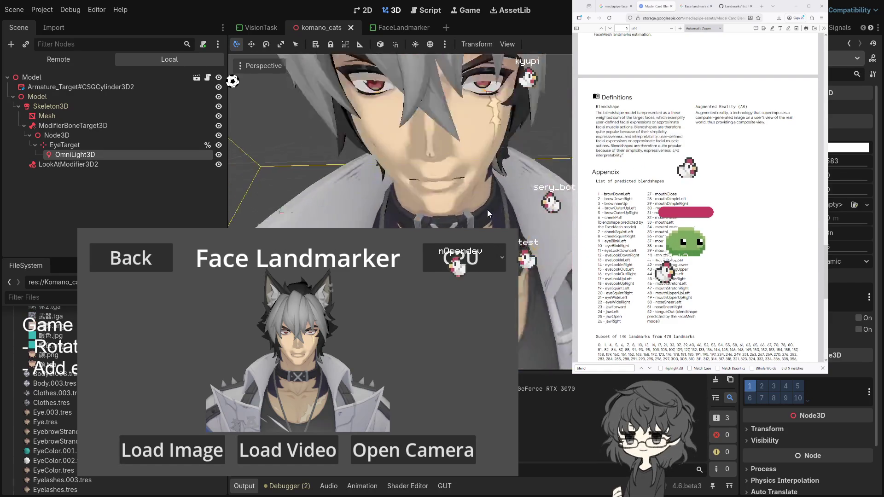
pyautogui.scroll(5, 497, 207)
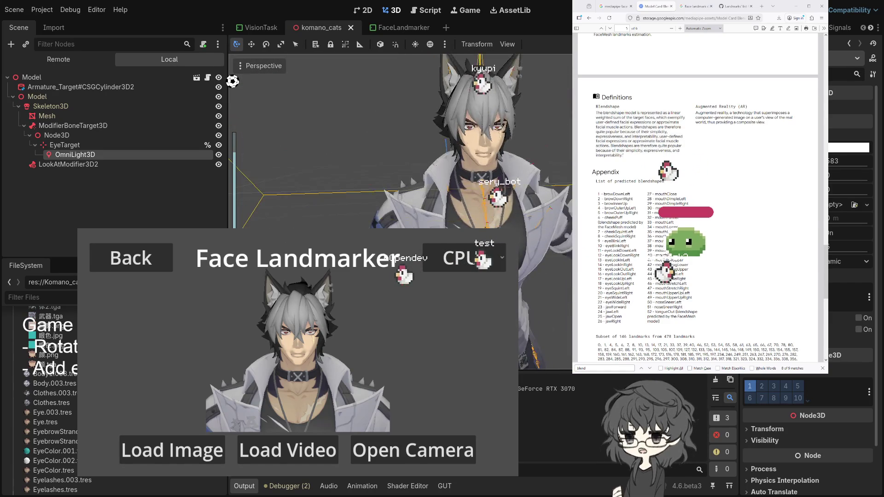
pyautogui.moveTo(497, 207); pyautogui.dragTo(427, 189)
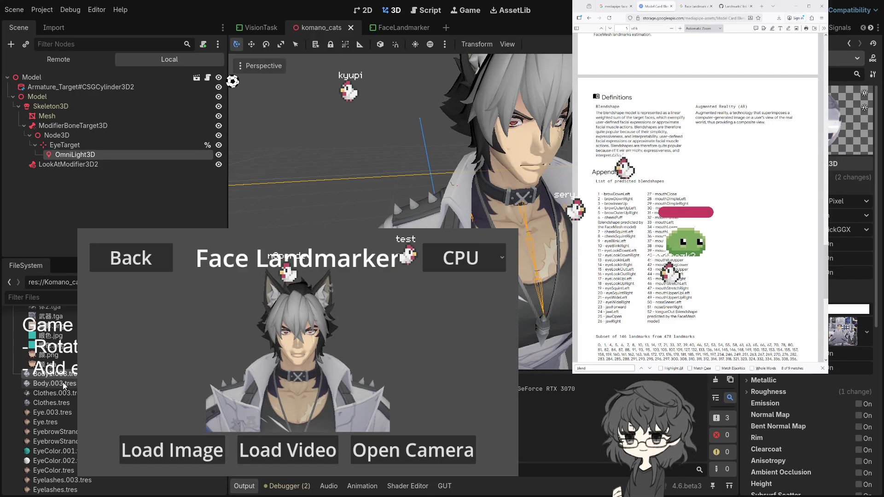
pyautogui.scroll(5, 75, 381)
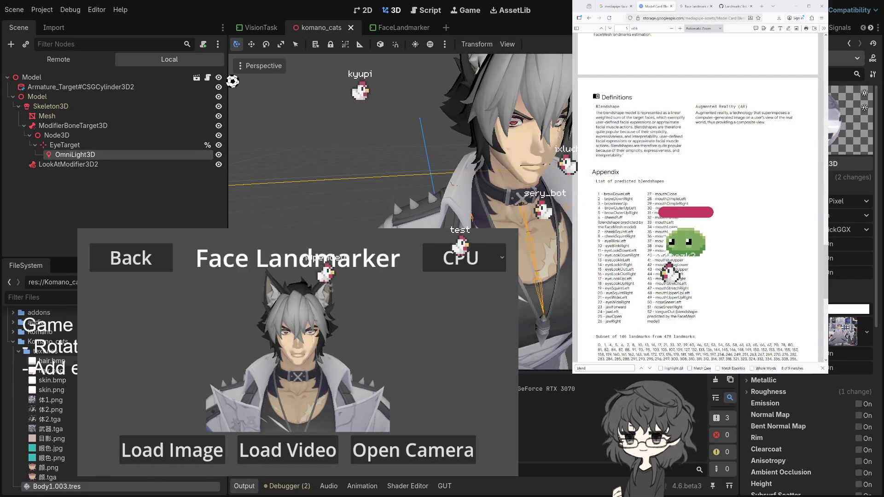
pyautogui.scroll(-5, 76, 400)
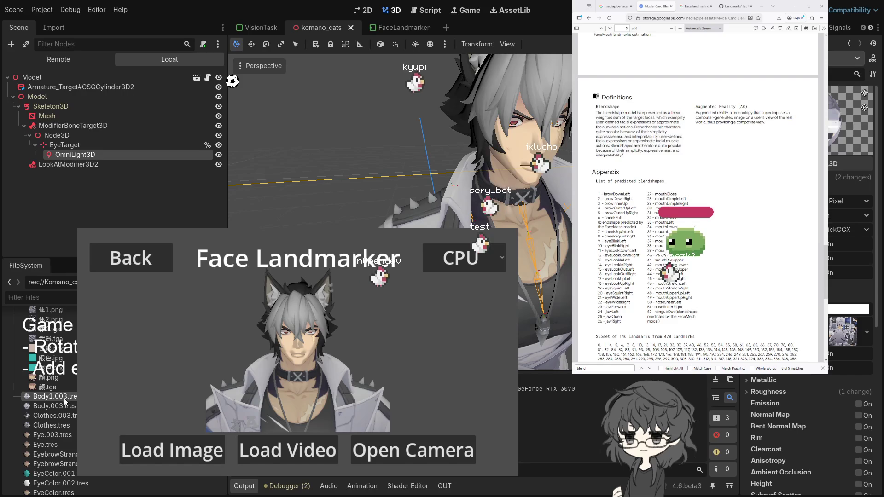
pyautogui.scroll(-3, 74, 355)
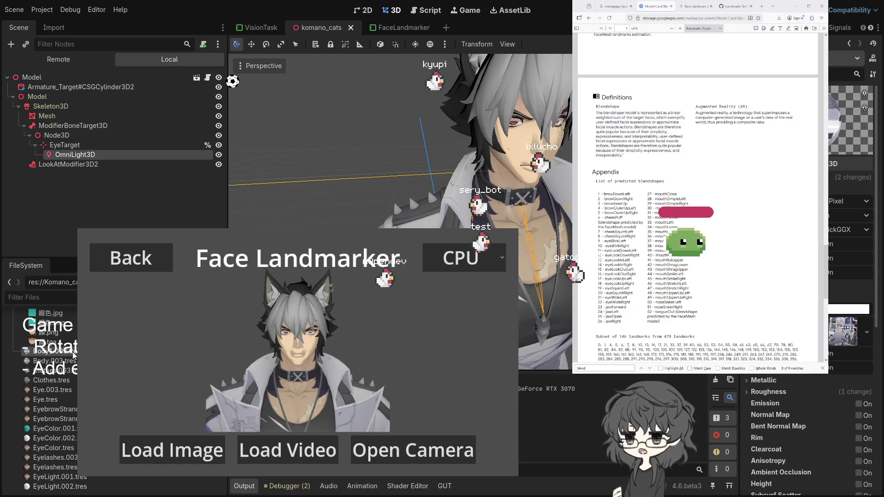
pyautogui.moveTo(428, 189); pyautogui.dragTo(386, 187)
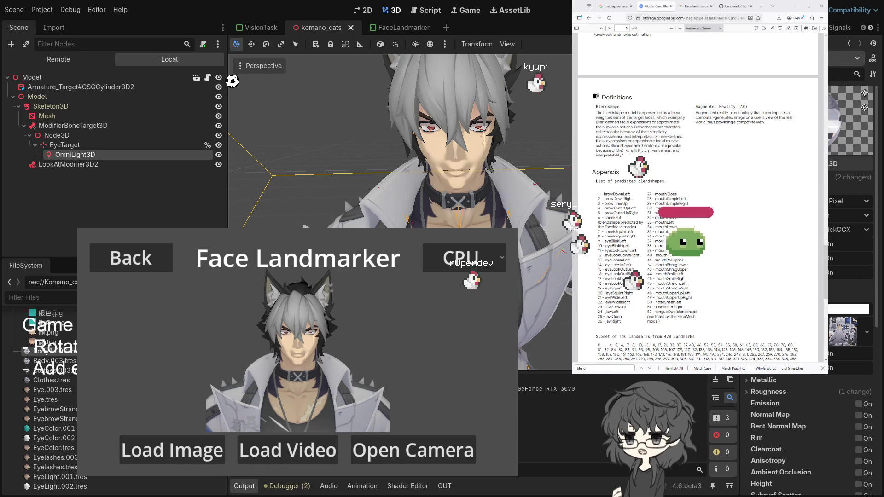
pyautogui.click(852, 177)
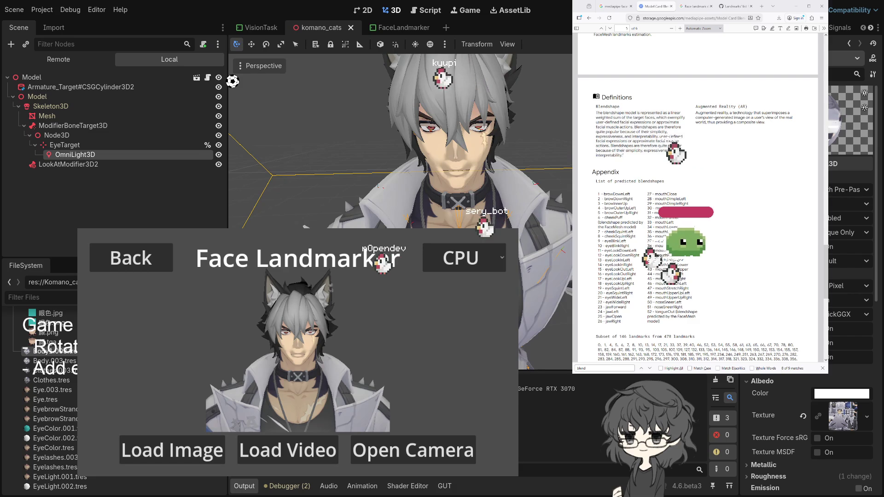
# Step: Scroll through the material's Albedo, Metallic and Clearcoat properties in the Inspector
pyautogui.scroll(-3, 806, 322)
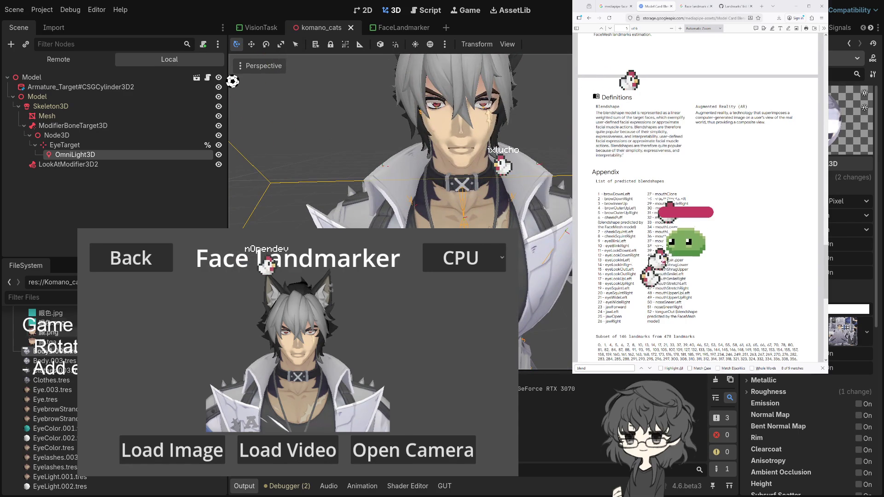
pyautogui.scroll(-3, 810, 428)
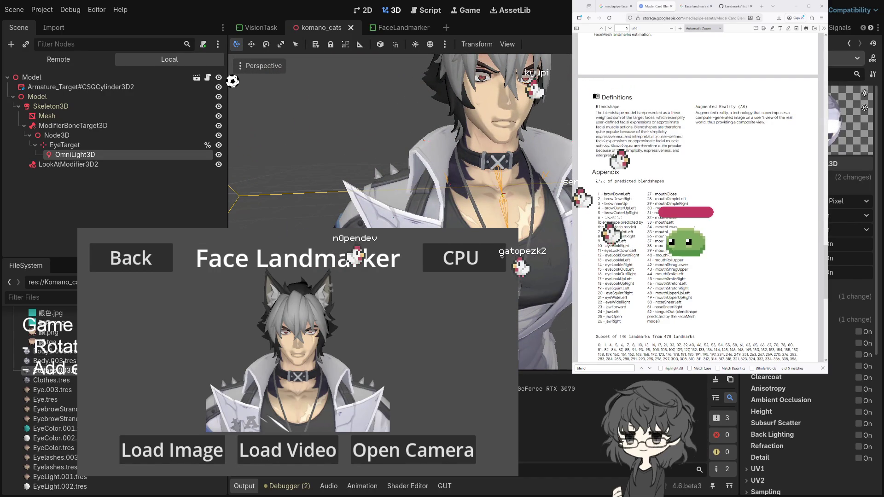
pyautogui.scroll(3, 806, 415)
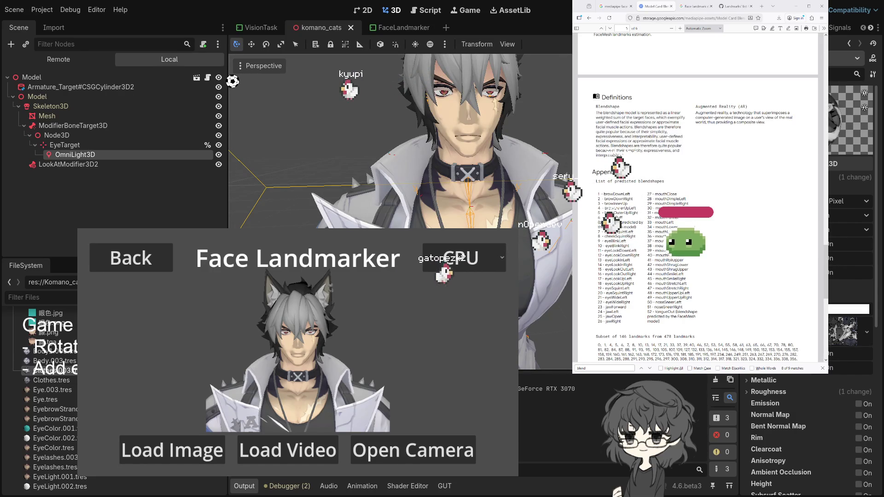
pyautogui.scroll(-3, 400, 138)
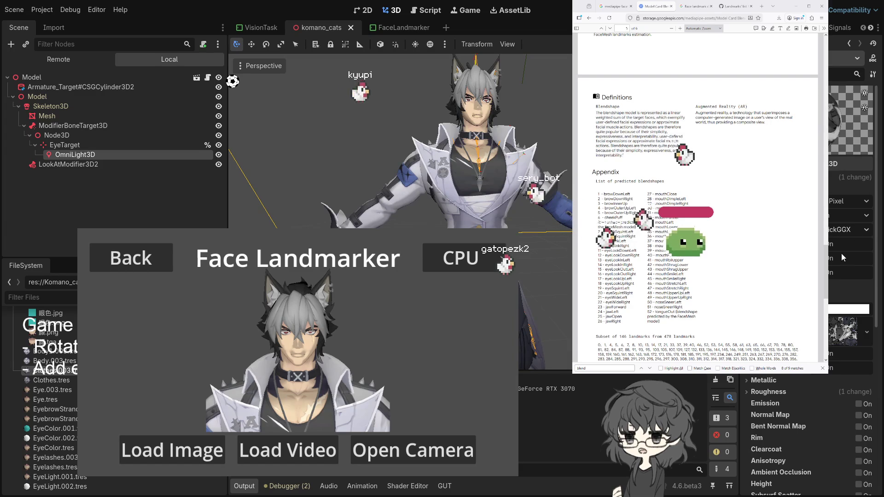
# Step: Orbit to view the avatar from below, then select the 武器.tga texture in Komano_cats textures
pyautogui.moveTo(553, 290)
pyautogui.mouseDown()
pyautogui.moveTo(516, 304)
pyautogui.moveTo(522, 291)
pyautogui.moveTo(532, 305)
pyautogui.moveTo(493, 182)
pyautogui.moveTo(476, 209)
pyautogui.moveTo(498, 222)
pyautogui.mouseUp()
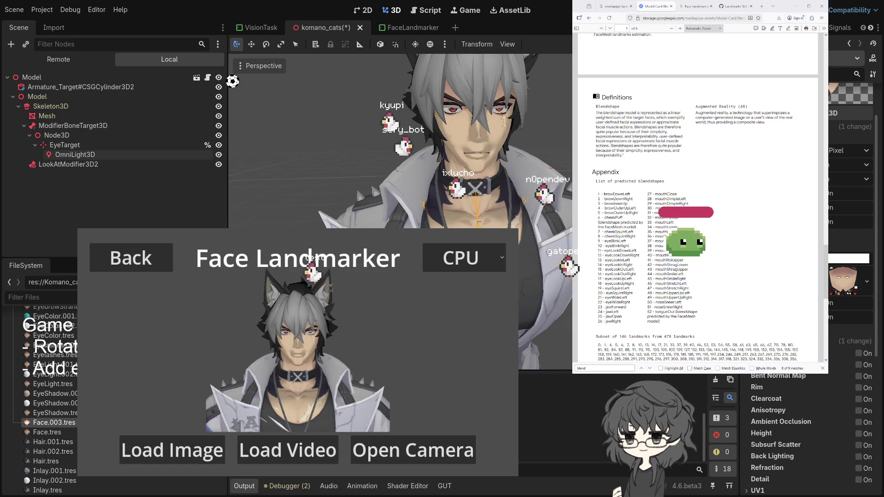
pyautogui.scroll(-5, 400, 138)
pyautogui.scroll(-3, 401, 138)
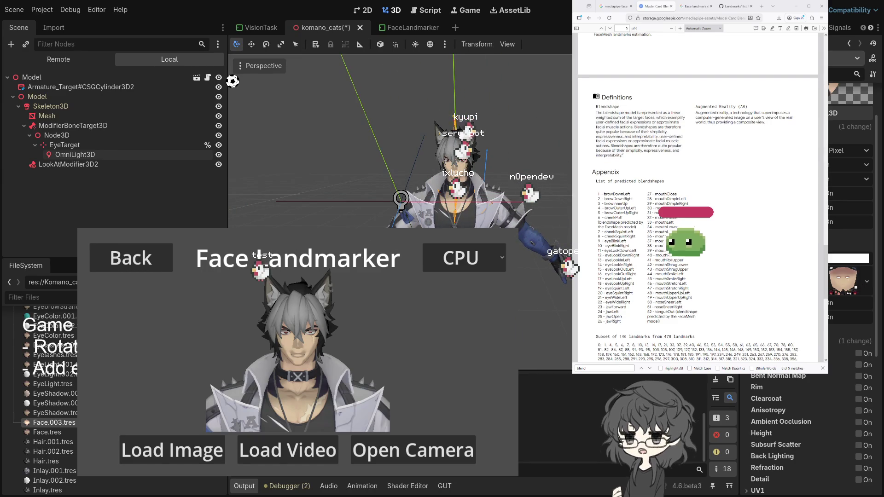
pyautogui.scroll(-2, 806, 323)
pyautogui.scroll(-2, 852, 346)
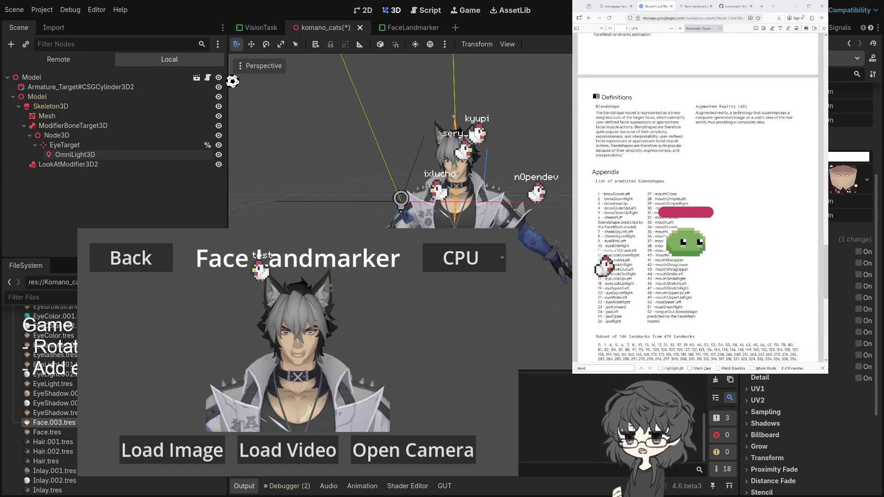
pyautogui.scroll(8, 483, 215)
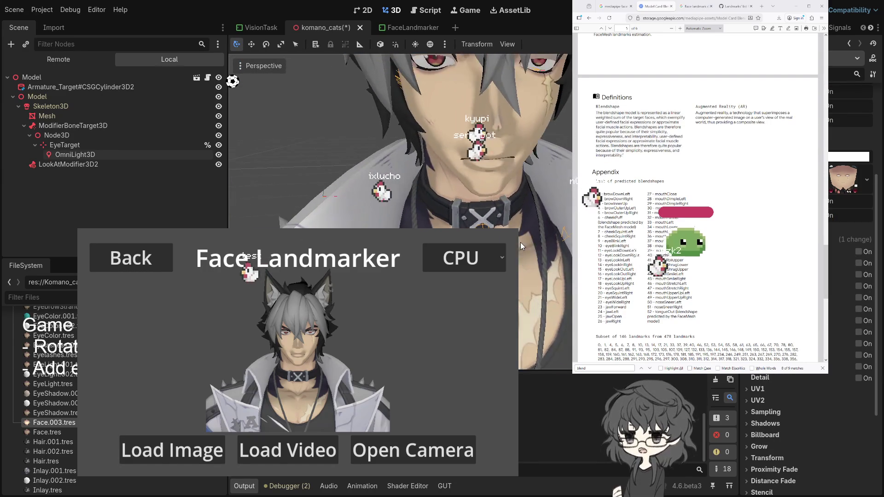
pyautogui.scroll(10, 59, 379)
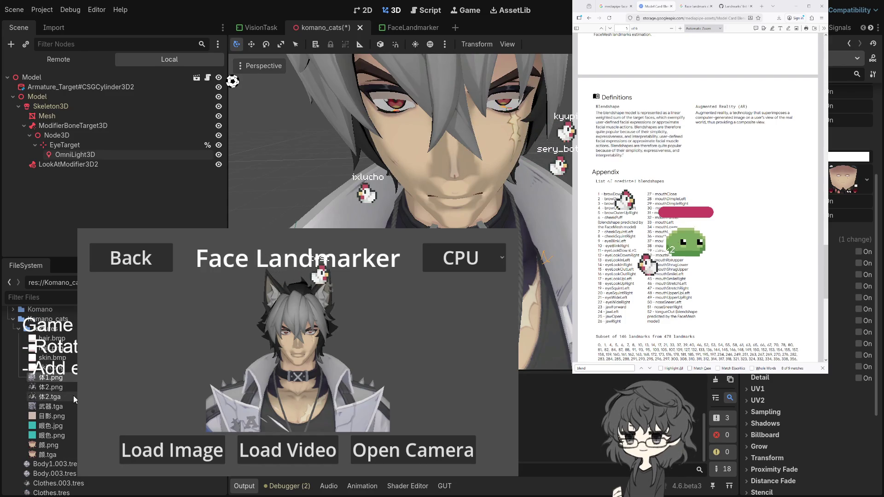
pyautogui.click(52, 407)
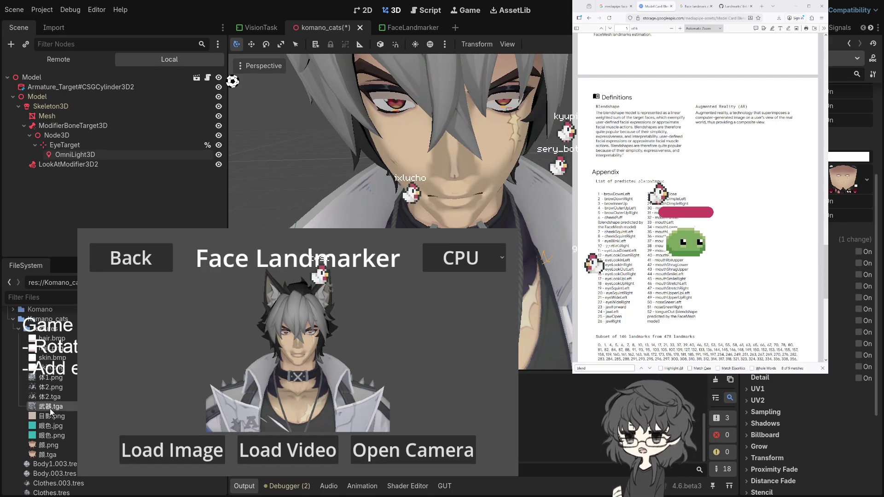
# Step: Select the 目影.png texture, then switch to the Blender window
pyautogui.click(49, 419)
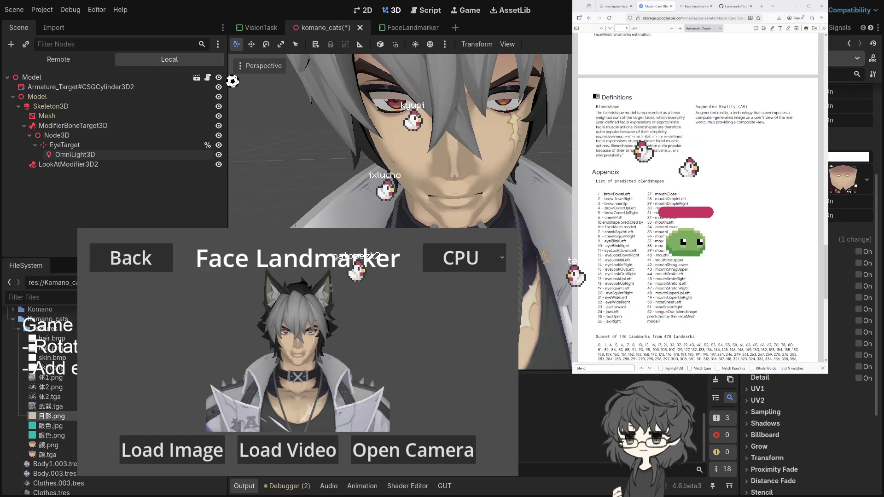
pyautogui.hotkey('alt', 'Tab')
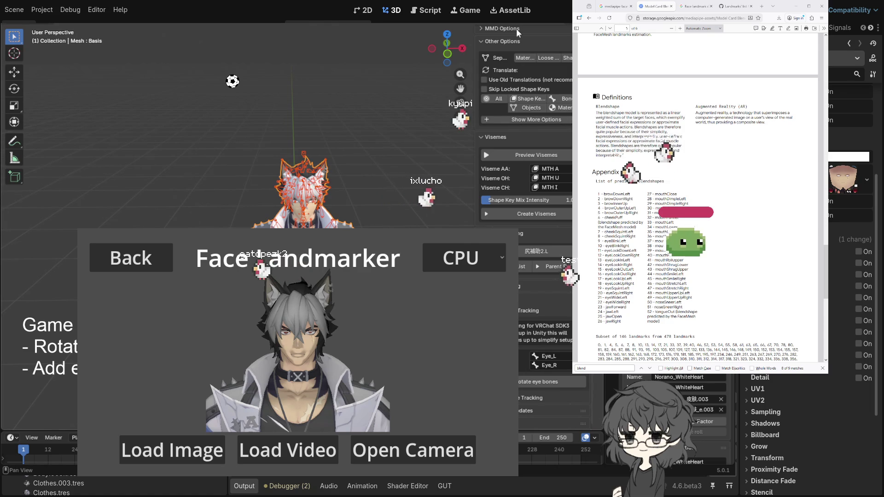
pyautogui.scroll(6, 518, 38)
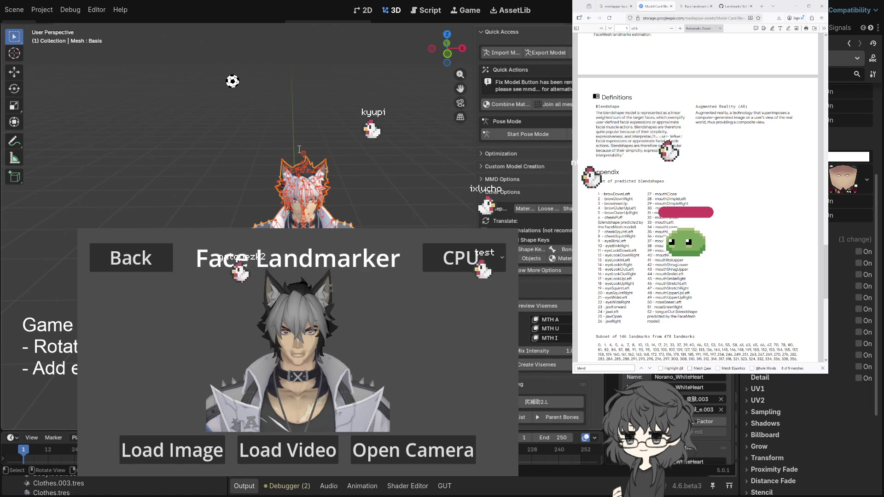
pyautogui.press('g')
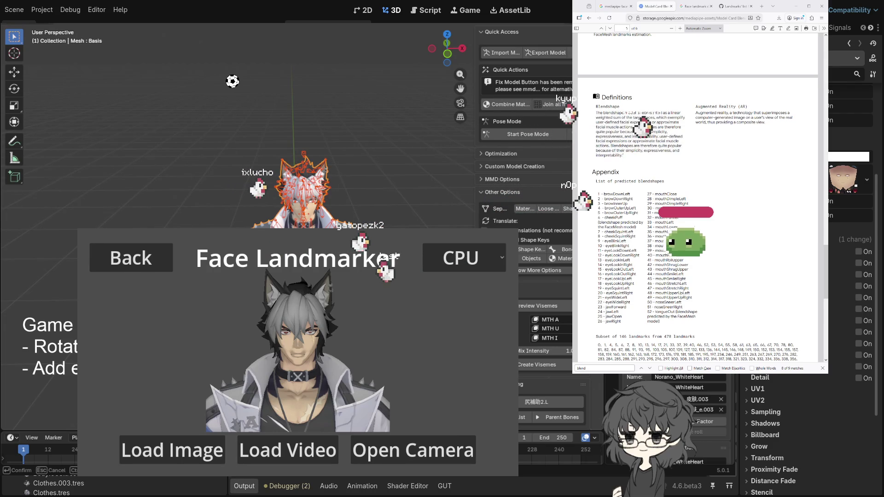
pyautogui.scroll(-2, 60, 488)
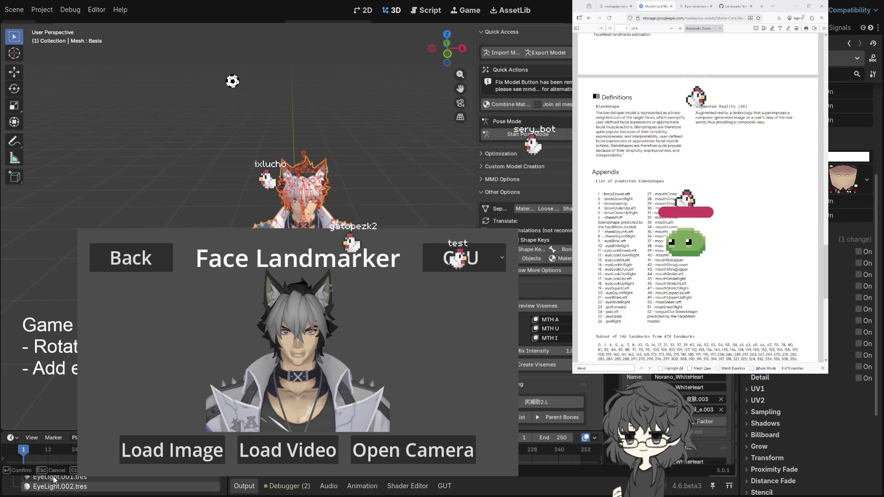
# Step: Show a material .tres in the Inspector and scroll the file list down to the Hair files
pyautogui.click(64, 486)
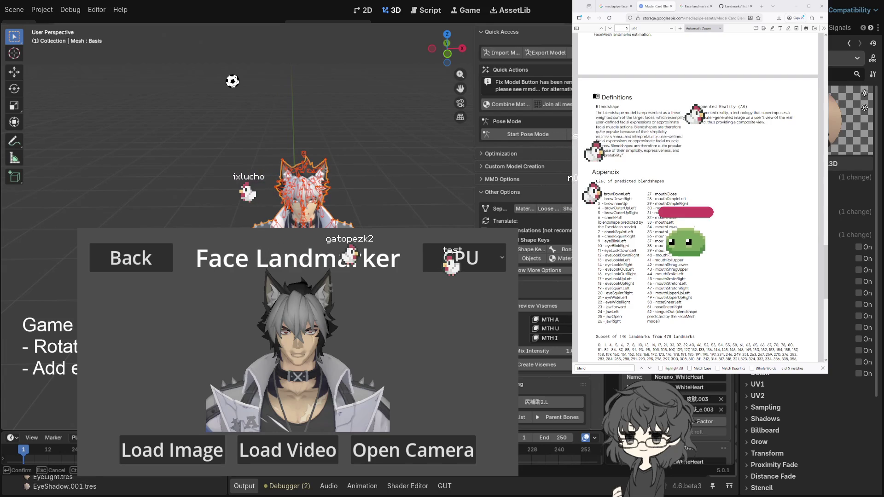
pyautogui.scroll(-1, 116, 479)
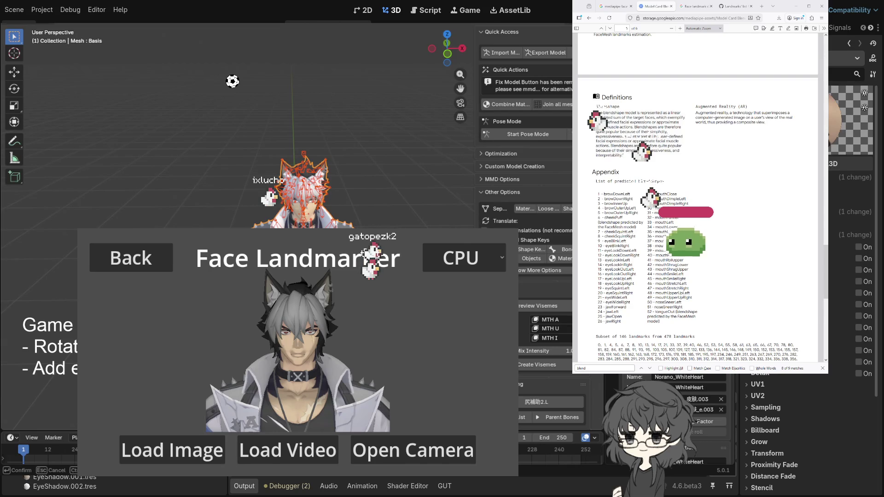
pyautogui.scroll(-2, 60, 485)
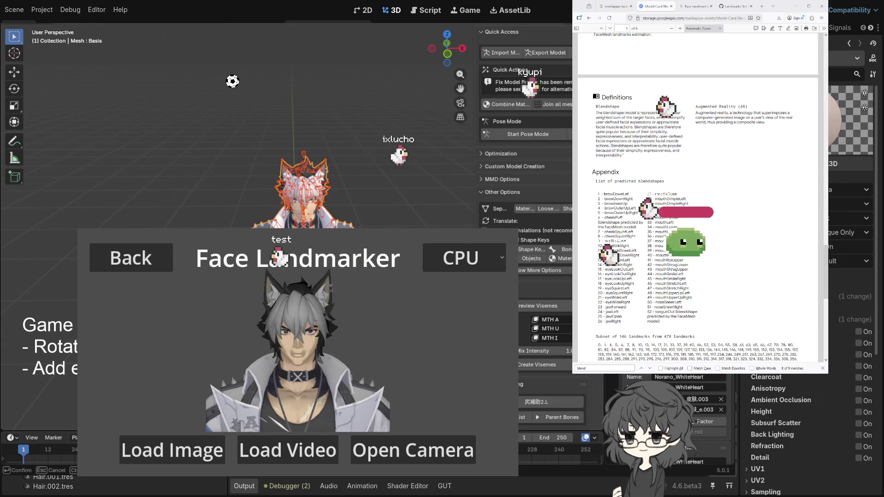
# Step: Set the material's Transparency to Disabled, then undo twice to reach Depth Pre-Pass
pyautogui.click(838, 189)
pyautogui.click(831, 205)
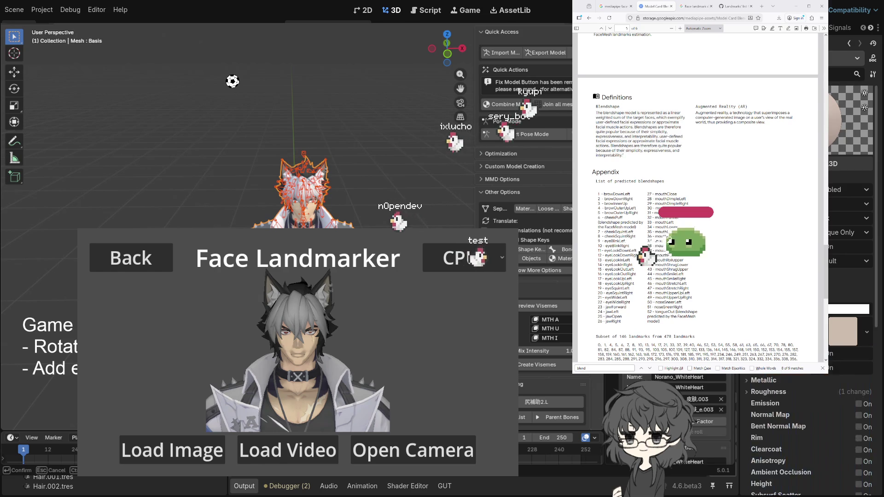
pyautogui.hotkey('ctrl', 'z')
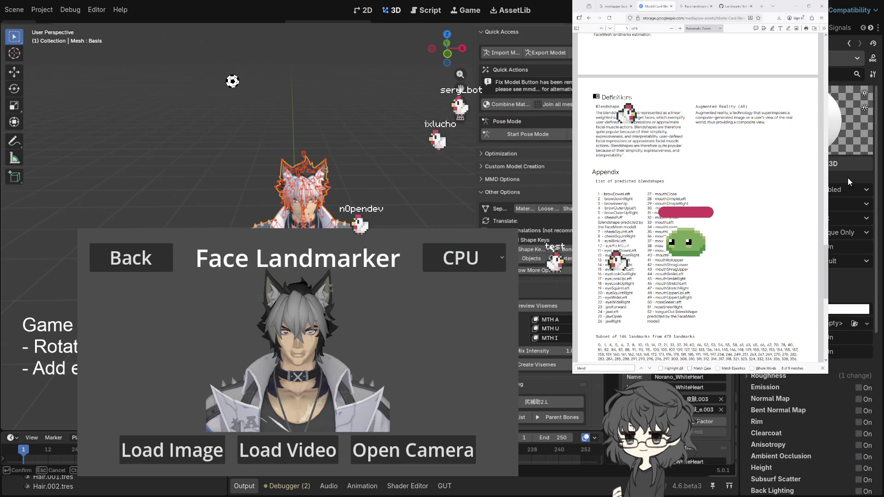
pyautogui.hotkey('ctrl', 'z')
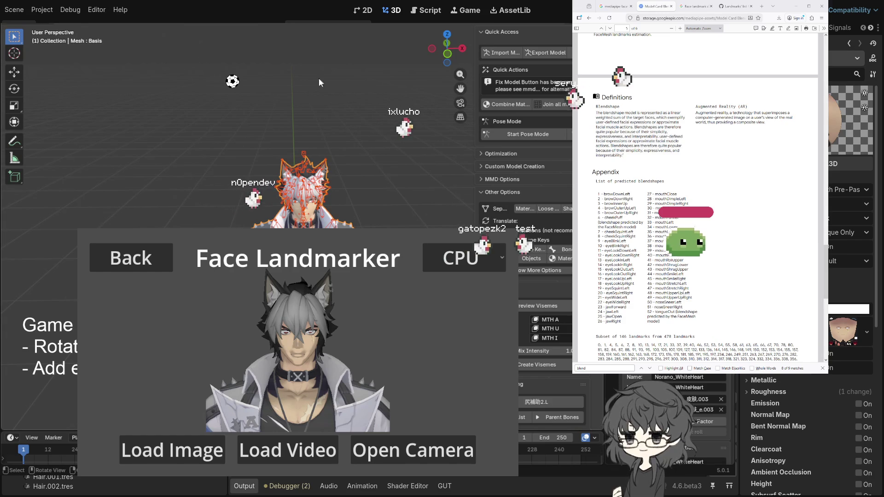
pyautogui.press('Escape')
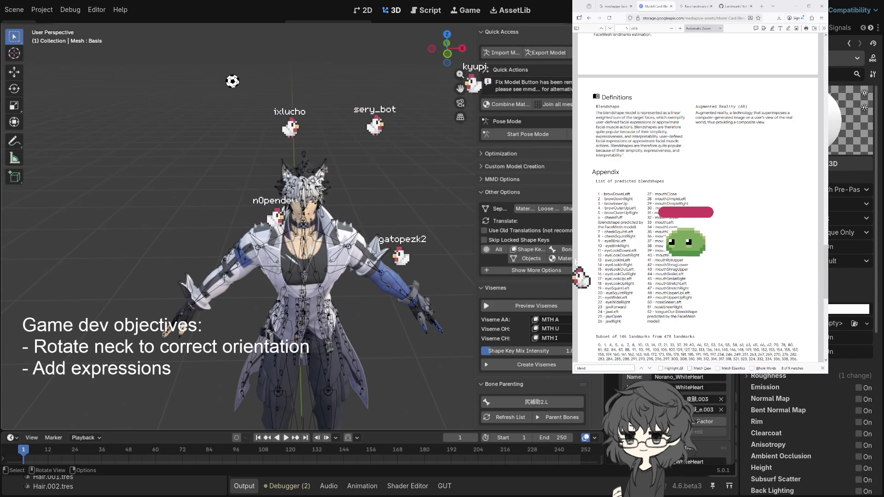
# Step: Zoom in on the avatar's face and switch to the Shading layout showing Body.003's node tree
pyautogui.scroll(5, 153, 263)
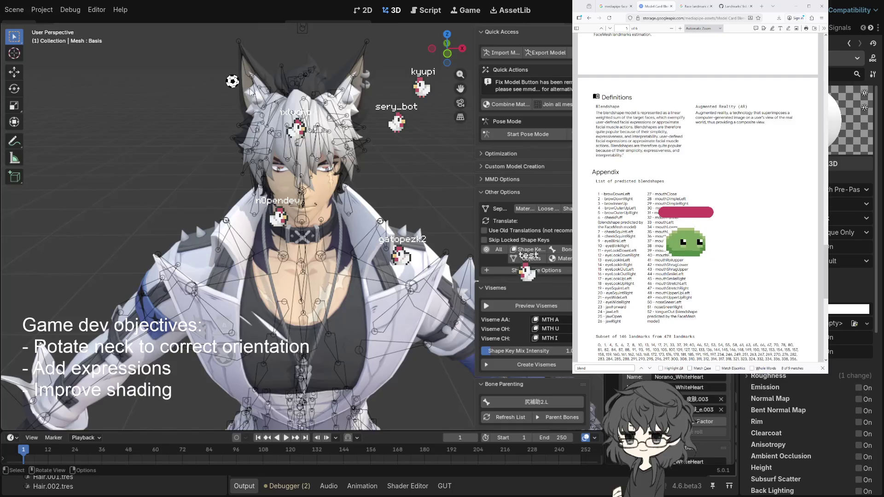
pyautogui.scroll(3, 242, 89)
pyautogui.scroll(1, 244, 91)
pyautogui.scroll(2, 267, 49)
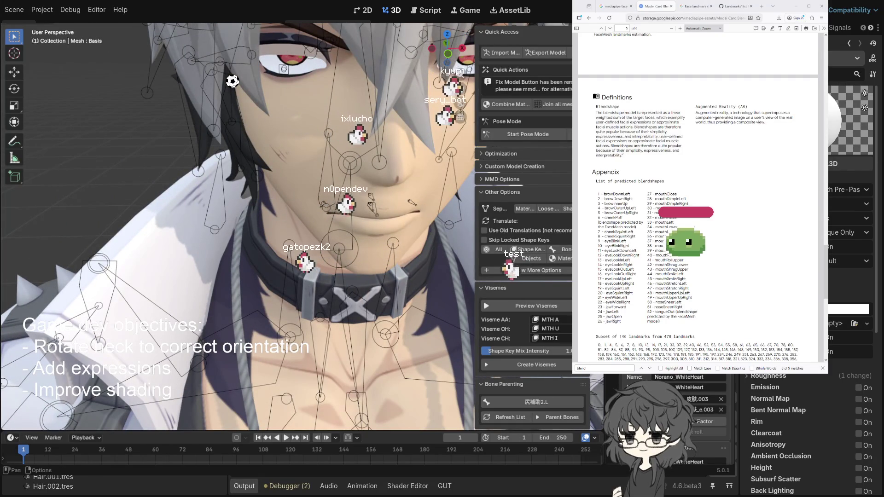
pyautogui.hotkey('ctrl', 'pagedown')
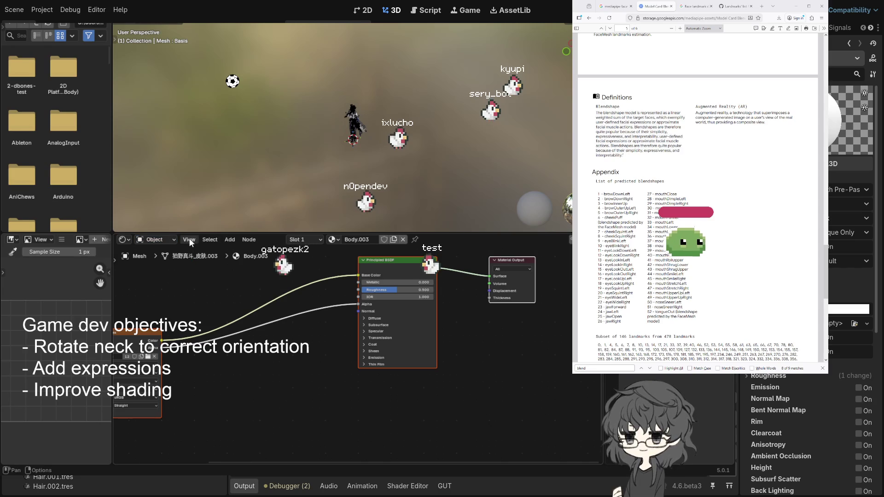
# Step: Select the EyeShadow.001 material in slot 15 from the Slot list
pyautogui.click(318, 240)
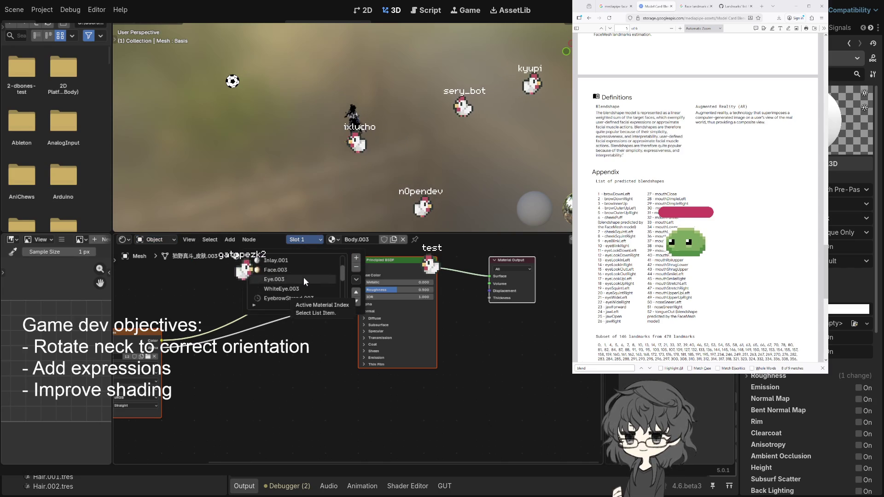
pyautogui.scroll(-1, 318, 283)
pyautogui.scroll(-2, 317, 282)
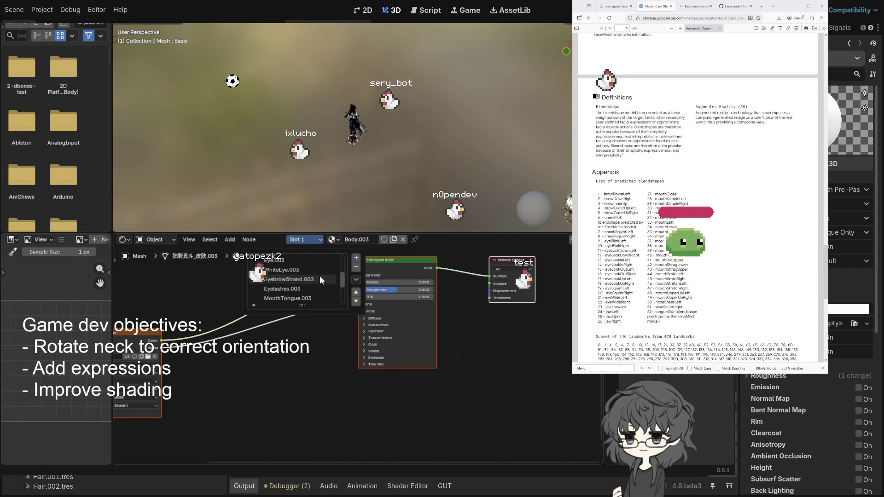
pyautogui.scroll(-3, 316, 278)
pyautogui.scroll(-1, 295, 288)
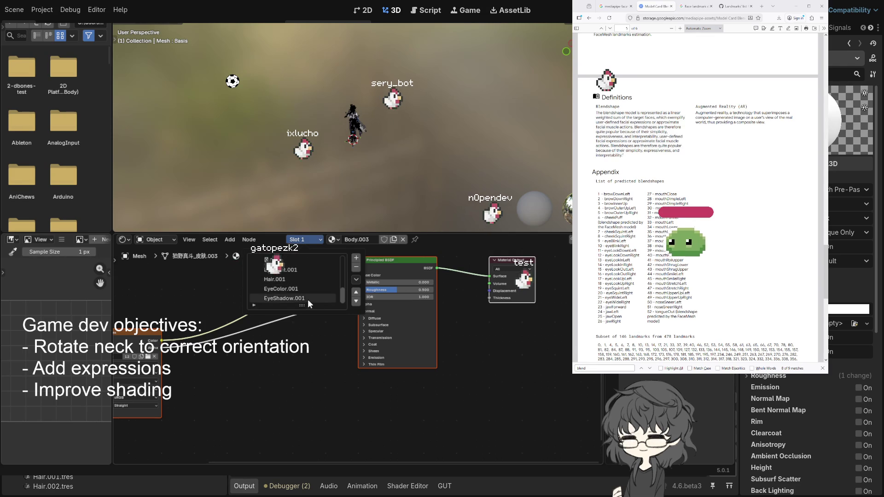
pyautogui.doubleClick(295, 298)
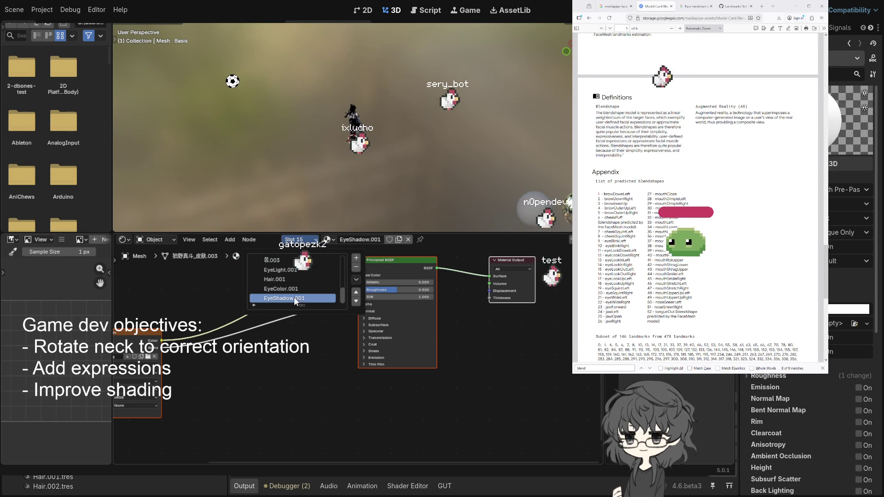
pyautogui.press('Return')
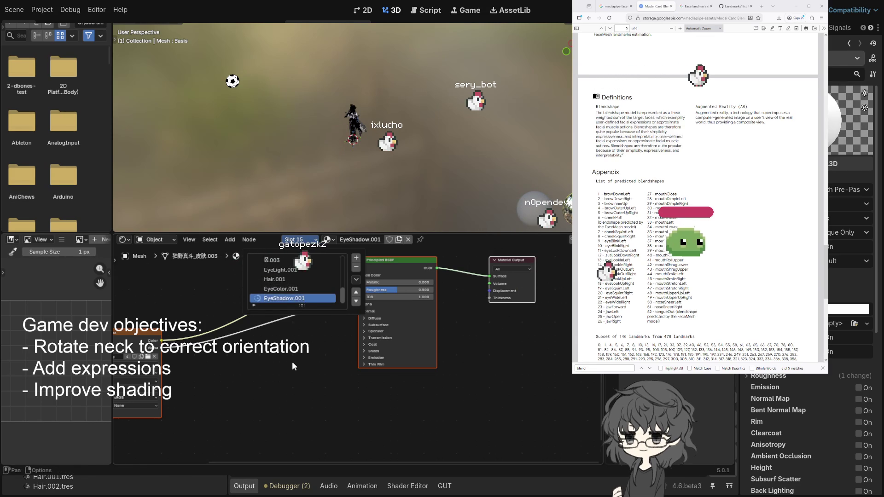
# Step: Check that the Mmd Base Tex node's image is 目影.png without changing it
pyautogui.hscroll(-8, 291, 362)
pyautogui.scroll(-3, 367, 369)
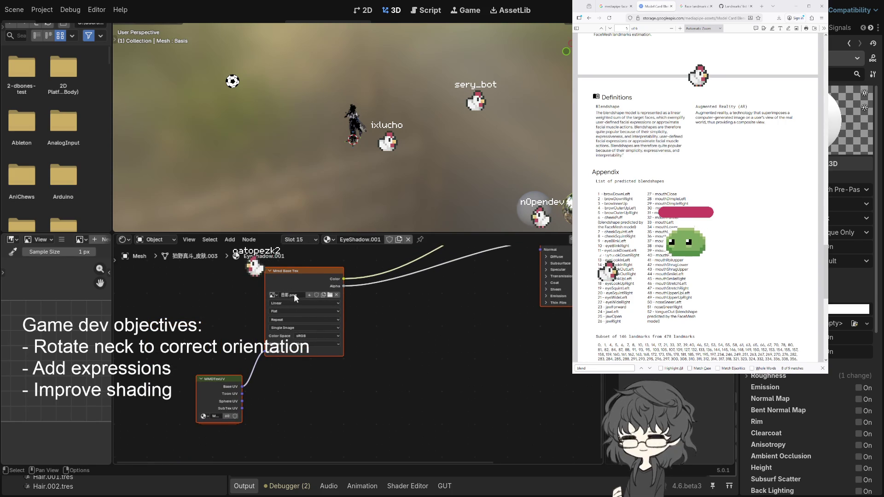
pyautogui.click(294, 295)
pyautogui.press('Escape')
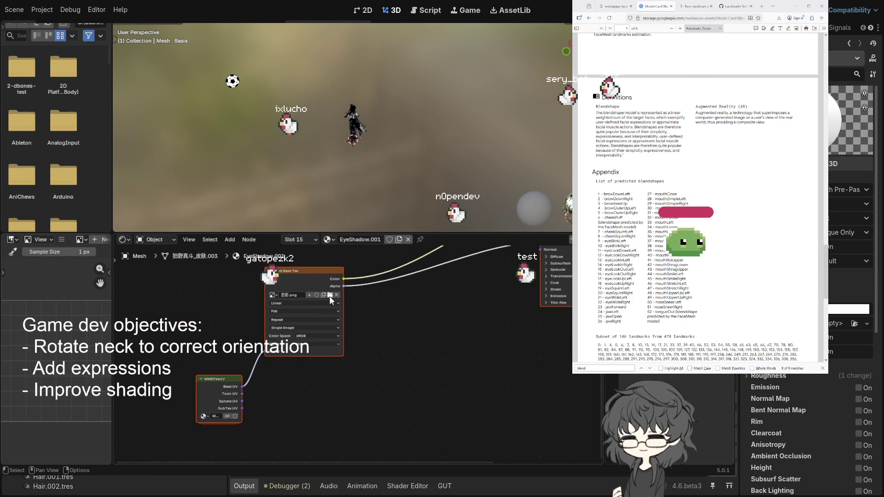
pyautogui.scroll(5, 264, 292)
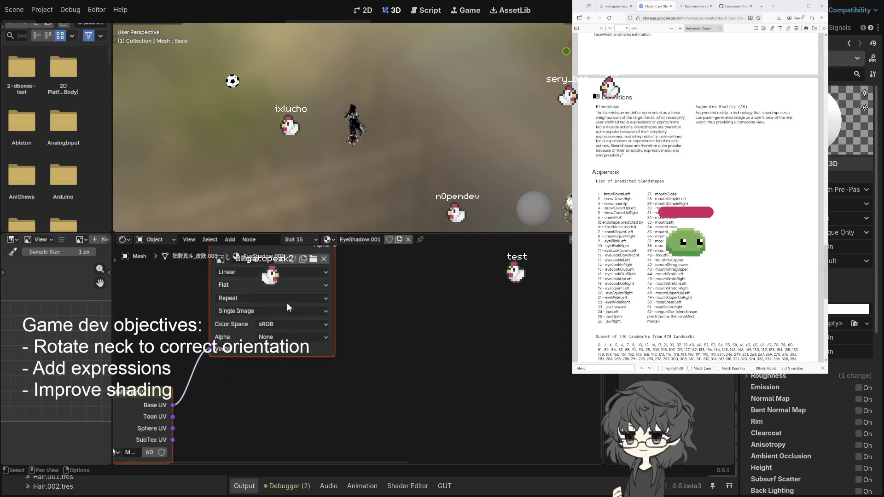
pyautogui.moveTo(238, 293); pyautogui.dragTo(316, 395)
pyautogui.scroll(1, 298, 355)
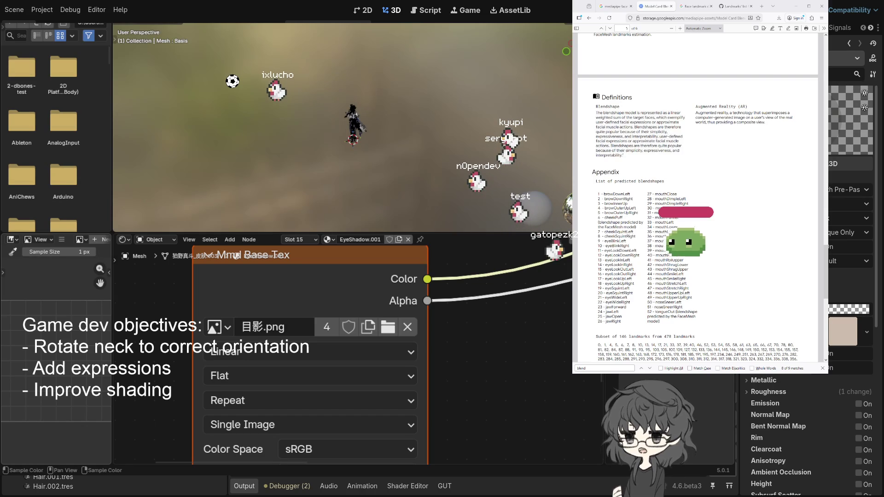
pyautogui.scroll(3, 60, 483)
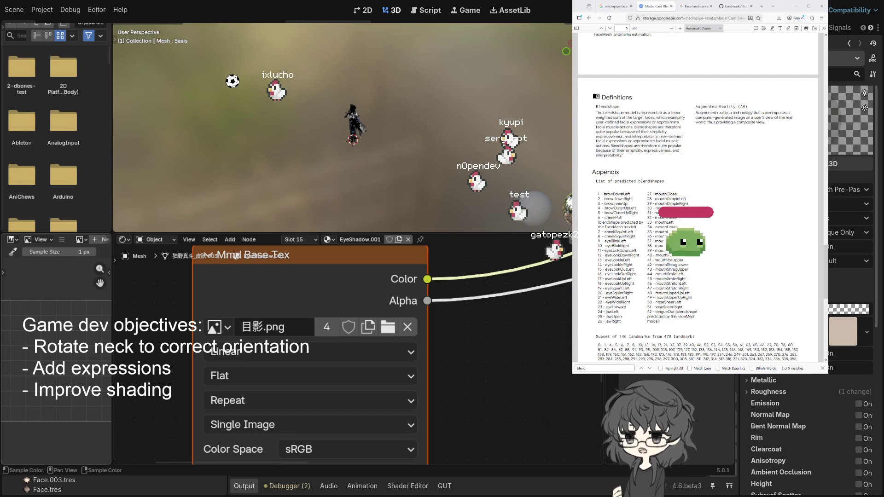
pyautogui.scroll(-3, 60, 483)
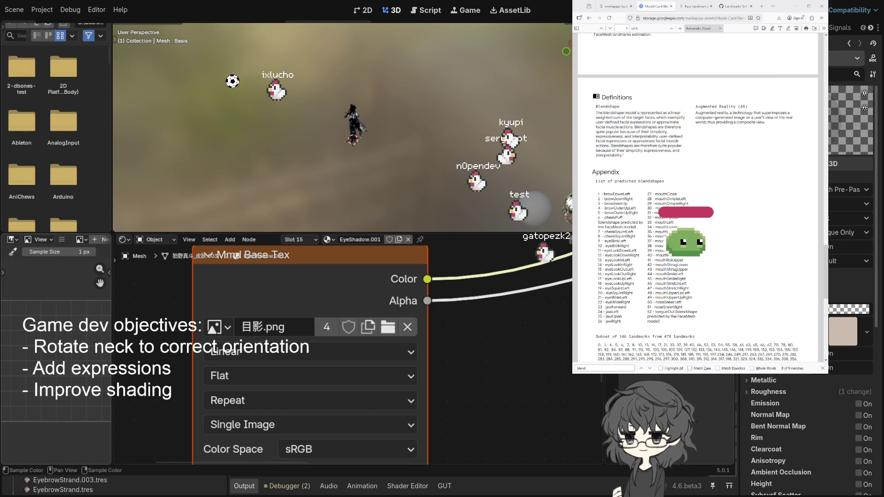
pyautogui.scroll(-3, 60, 484)
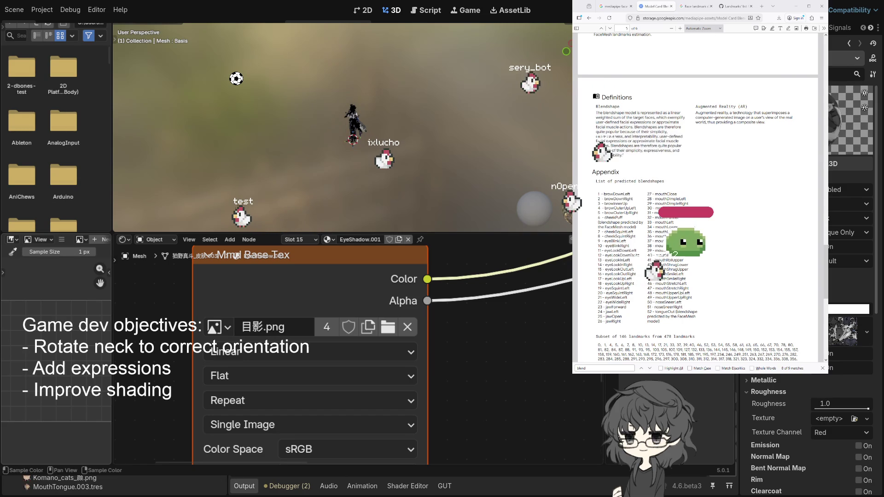
# Step: Set the material's Metallic to 0.86 and raise Specular to about 0.6 in the Inspector
pyautogui.scroll(-5, 852, 323)
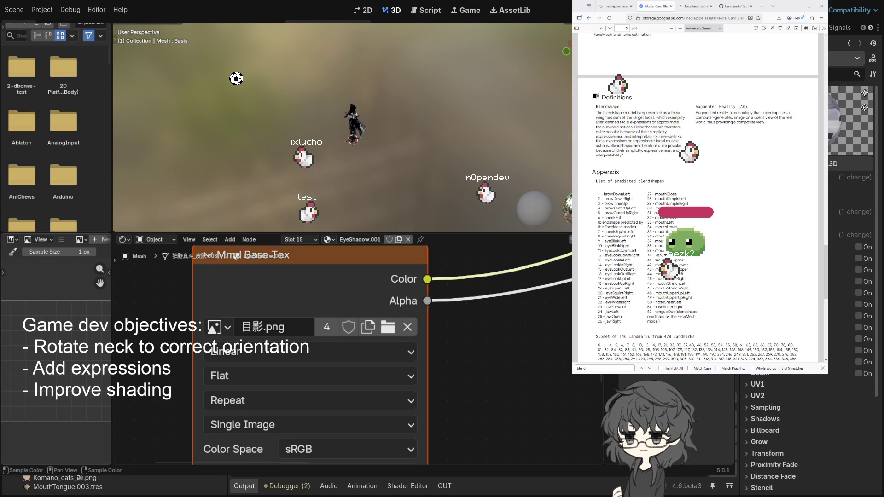
pyautogui.scroll(4, 806, 368)
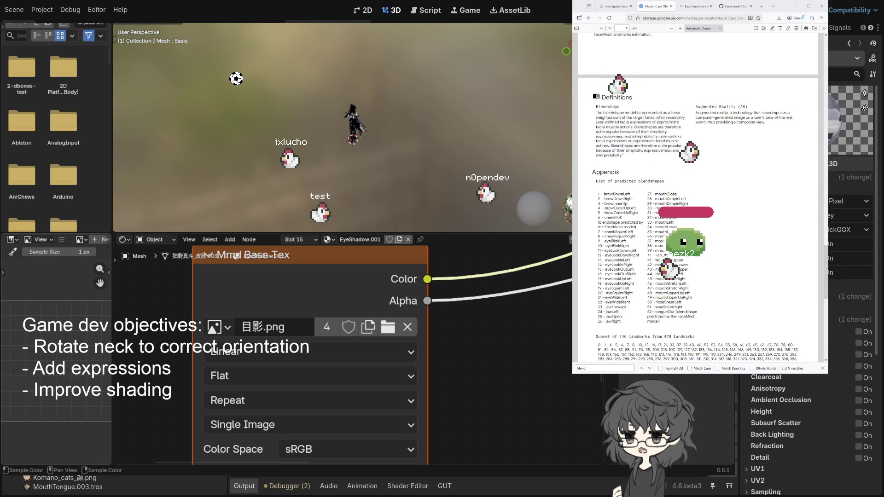
pyautogui.scroll(2, 806, 415)
pyautogui.scroll(3, 806, 415)
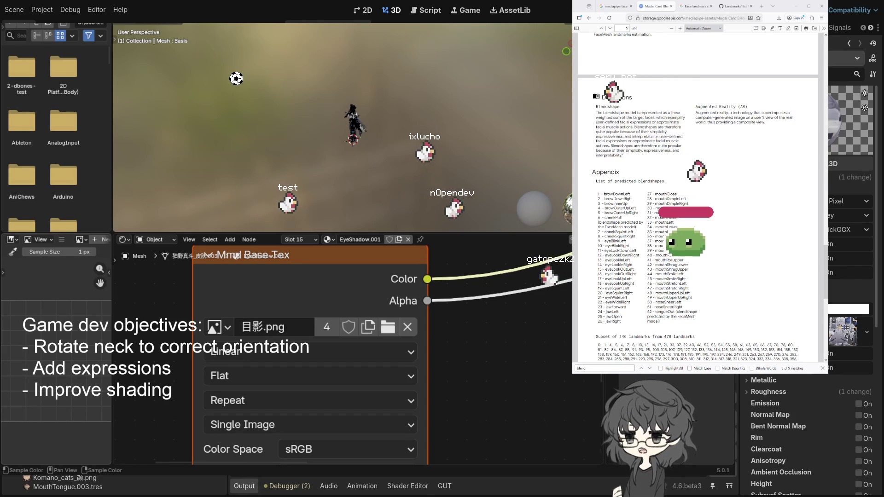
pyautogui.click(764, 380)
pyautogui.click(854, 398)
pyautogui.moveTo(854, 398)
pyautogui.mouseDown()
pyautogui.moveTo(872, 399)
pyautogui.moveTo(864, 401)
pyautogui.mouseUp()
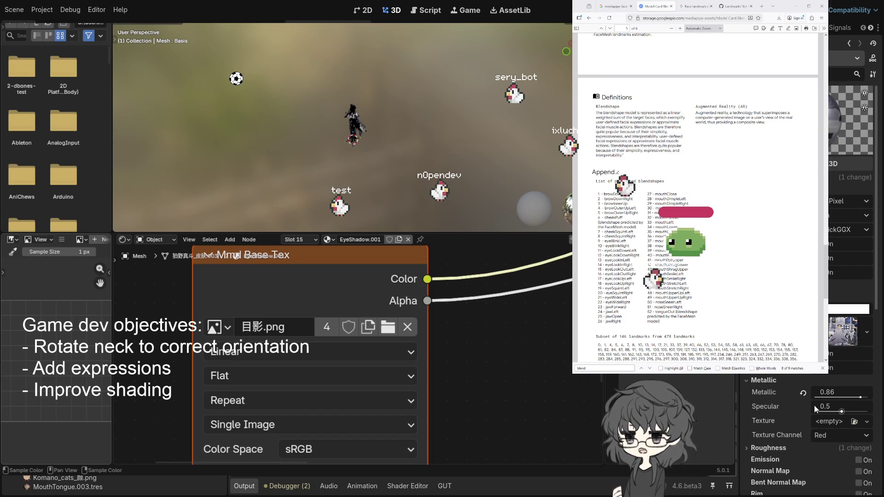
pyautogui.moveTo(857, 397)
pyautogui.mouseDown()
pyautogui.moveTo(869, 399)
pyautogui.moveTo(861, 402)
pyautogui.mouseUp()
pyautogui.moveTo(842, 411)
pyautogui.mouseDown()
pyautogui.moveTo(871, 414)
pyautogui.moveTo(842, 411)
pyautogui.mouseUp()
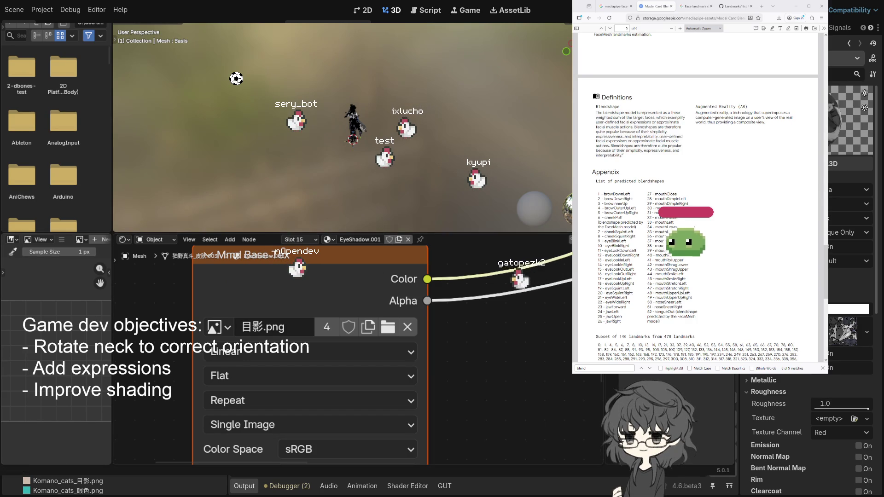
pyautogui.hotkey('alt', 'Tab')
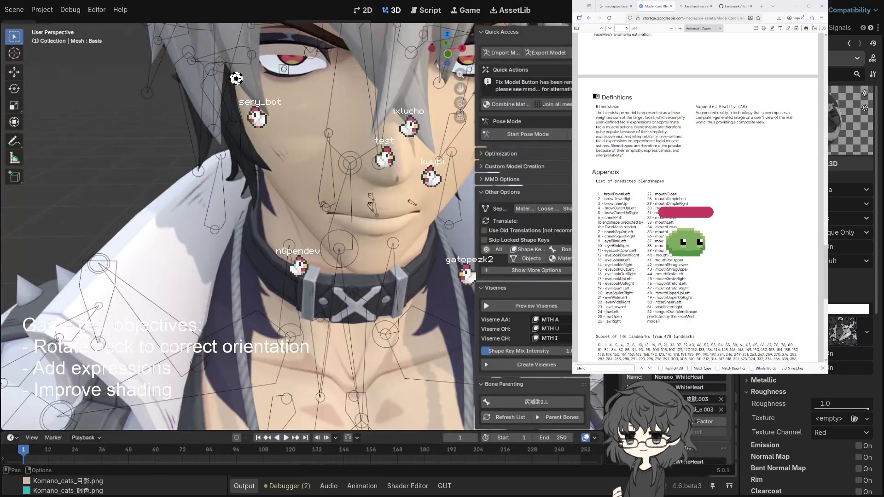
# Step: Enter Edit Mode on the character mesh and select all of its geometry
pyautogui.scroll(-5, 327, 139)
pyautogui.moveTo(377, 112)
pyautogui.mouseDown()
pyautogui.moveTo(369, 140)
pyautogui.moveTo(341, 160)
pyautogui.moveTo(342, 139)
pyautogui.moveTo(291, 151)
pyautogui.moveTo(277, 196)
pyautogui.moveTo(374, 143)
pyautogui.mouseUp()
pyautogui.press('Tab')
pyautogui.press('a')
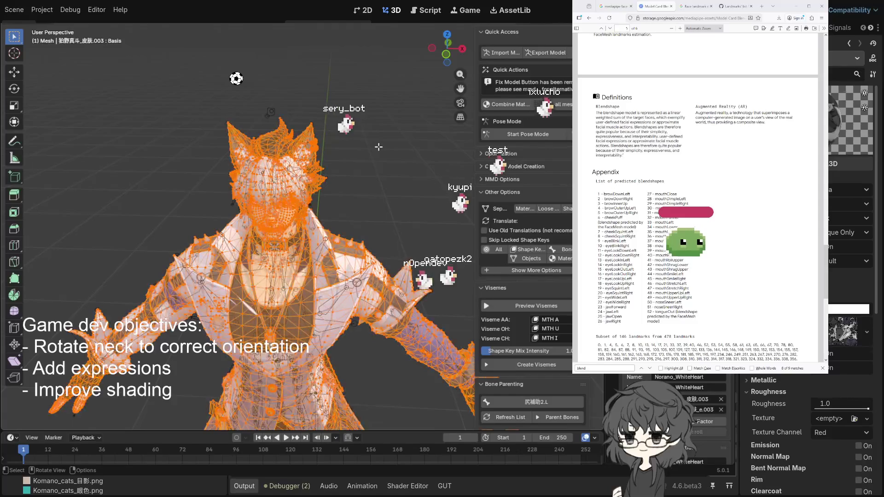
pyautogui.hotkey('ctrl', 'n')
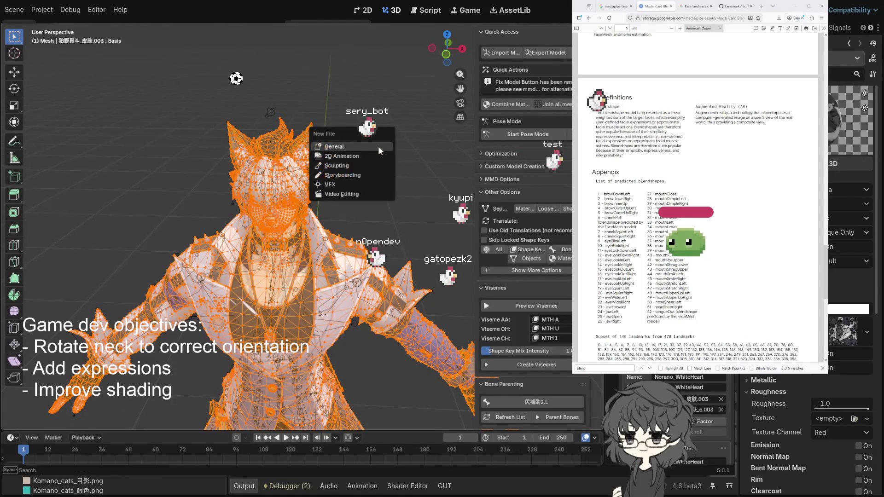
pyautogui.press('Escape')
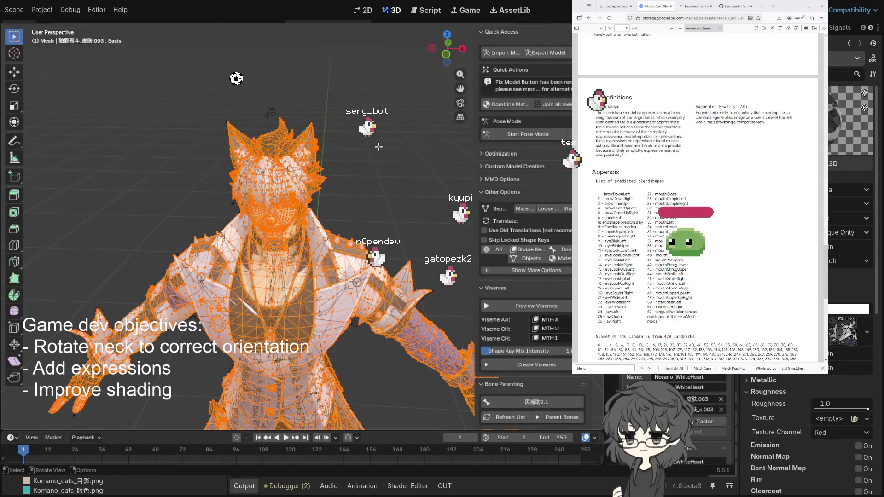
# Step: Recalculate the normals to face outside, deselect, and save as Komano_cats_2.blend
pyautogui.hotkey('alt', 'n')
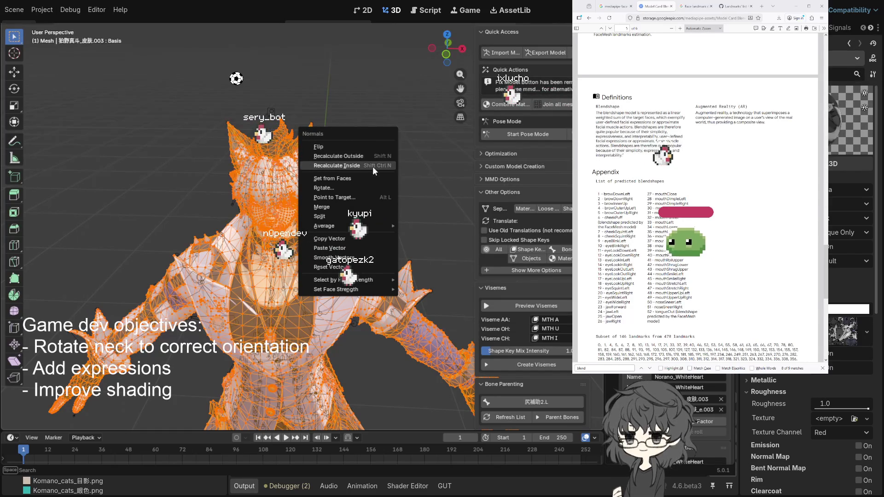
pyautogui.click(353, 154)
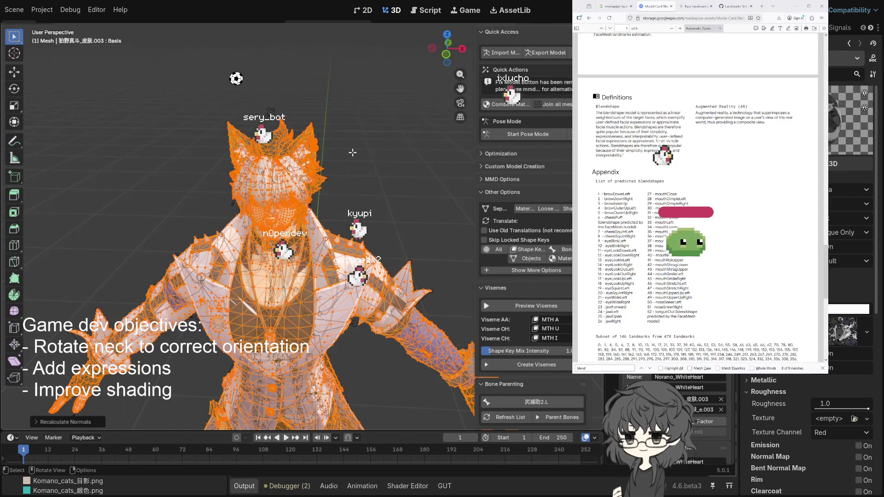
pyautogui.scroll(2, 362, 154)
pyautogui.click(369, 143)
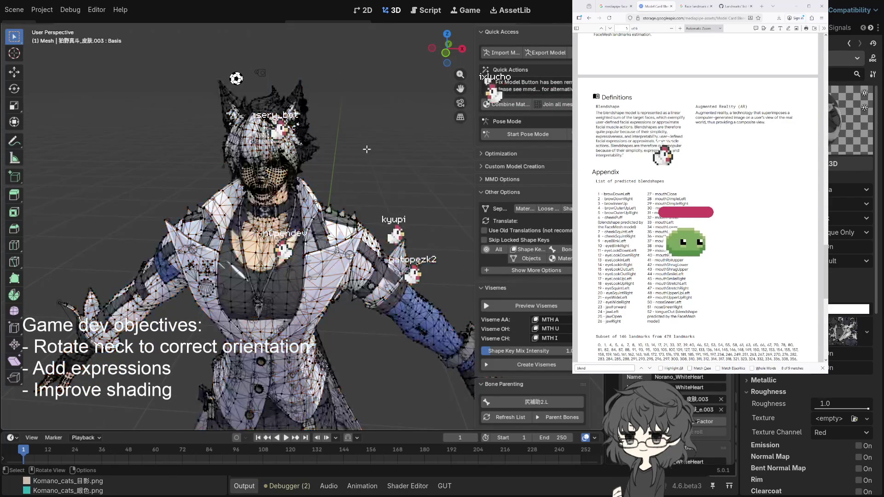
pyautogui.hotkey('ctrl', 's')
pyautogui.press('F4')
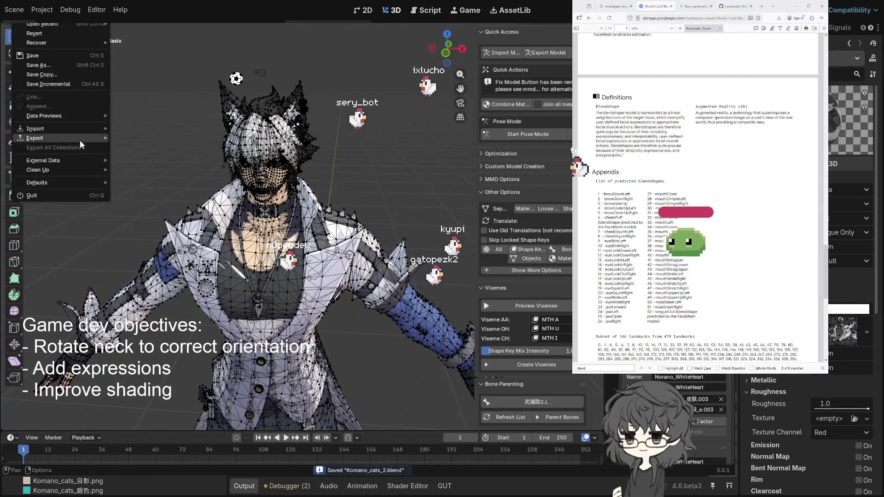
# Step: Close the overlaid blendshape model card document and dismiss the export options
pyautogui.moveTo(70, 140)
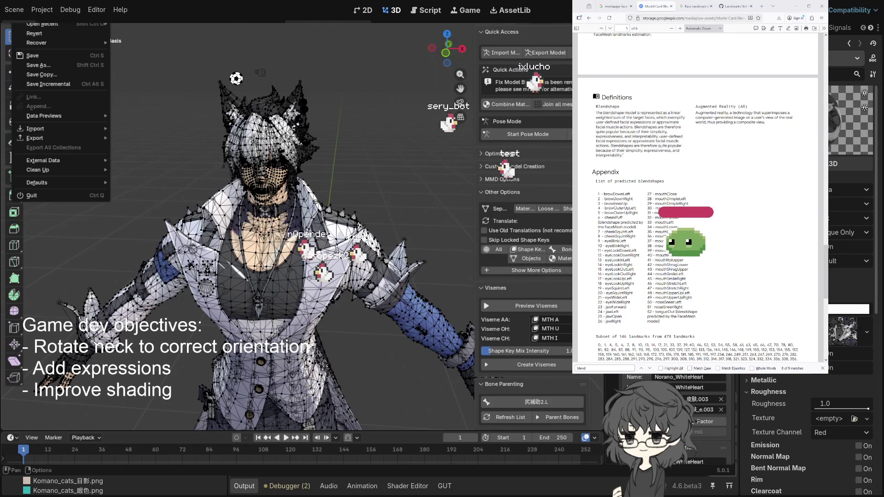
pyautogui.click(796, 6)
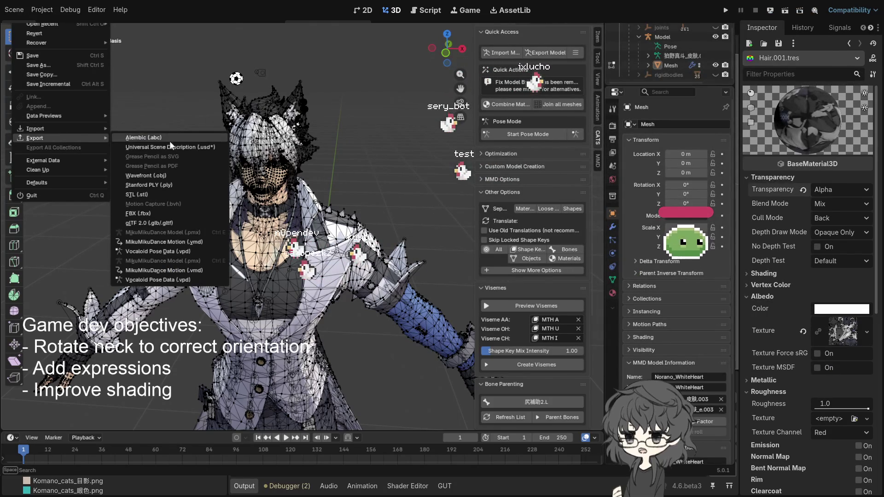
pyautogui.press('Escape')
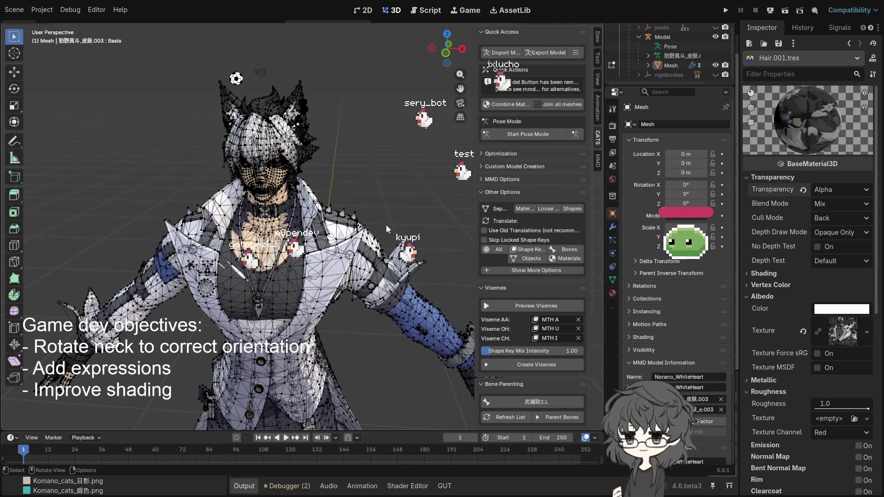
# Step: Return to Object Mode, select the Model armature and orbit around the rigged character
pyautogui.press('Tab')
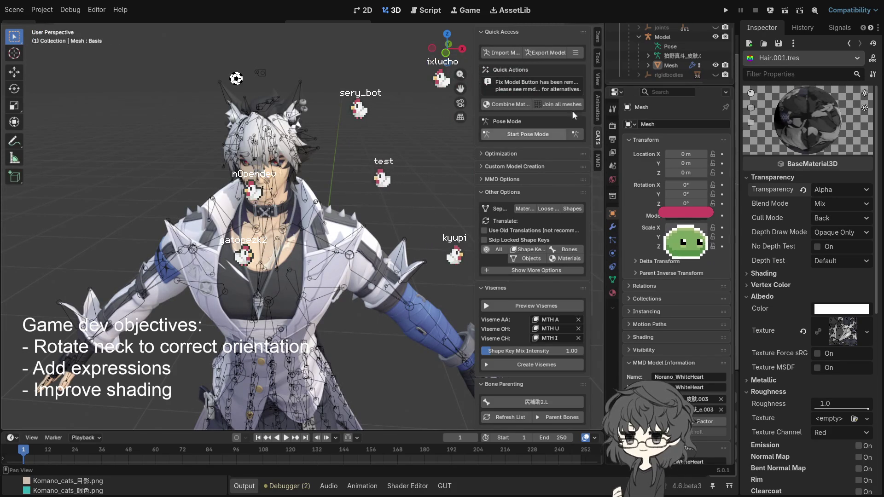
pyautogui.click(663, 36)
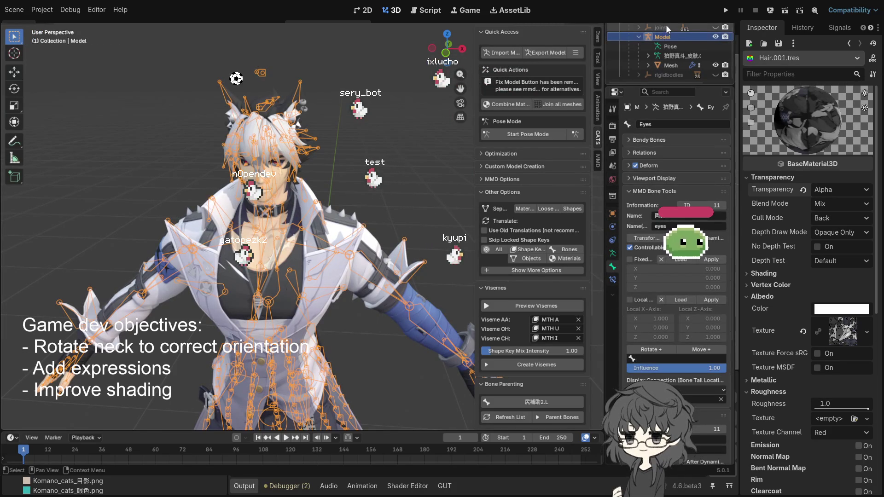
pyautogui.hotkey('ctrl', 'z')
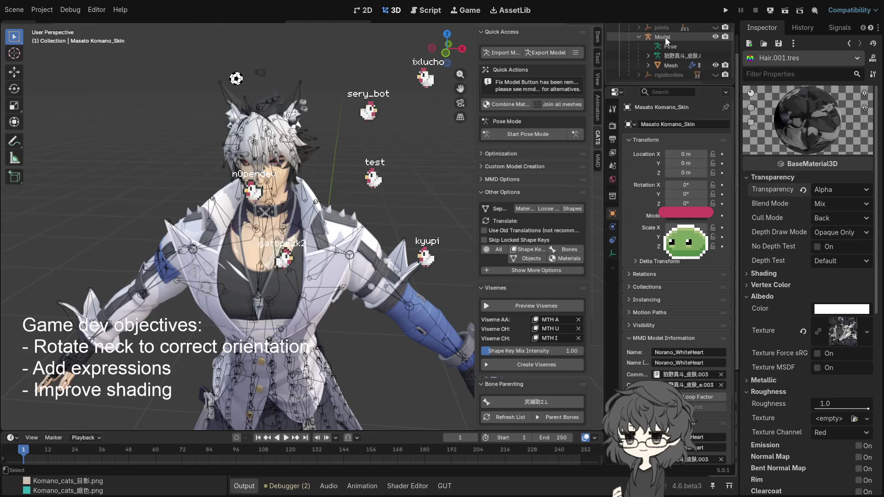
pyautogui.hotkey('ctrl', 'shift', 'z')
pyautogui.press('F4')
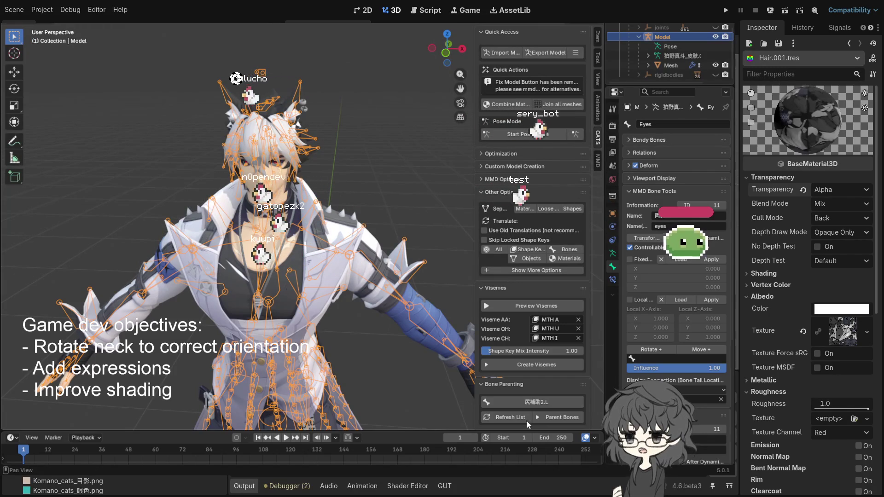
pyautogui.moveTo(397, 223); pyautogui.dragTo(370, 208)
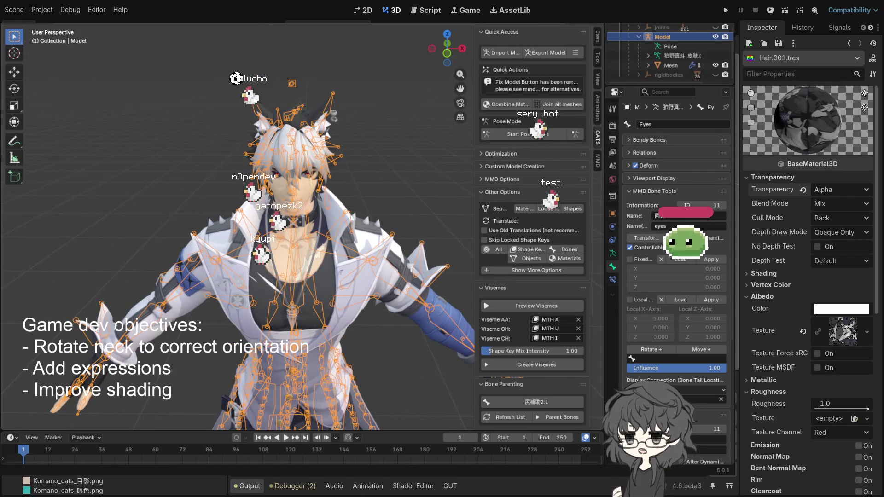
# Step: Inspect the Pose, Model and Mesh items, then bring up File > Append
pyautogui.click(687, 46)
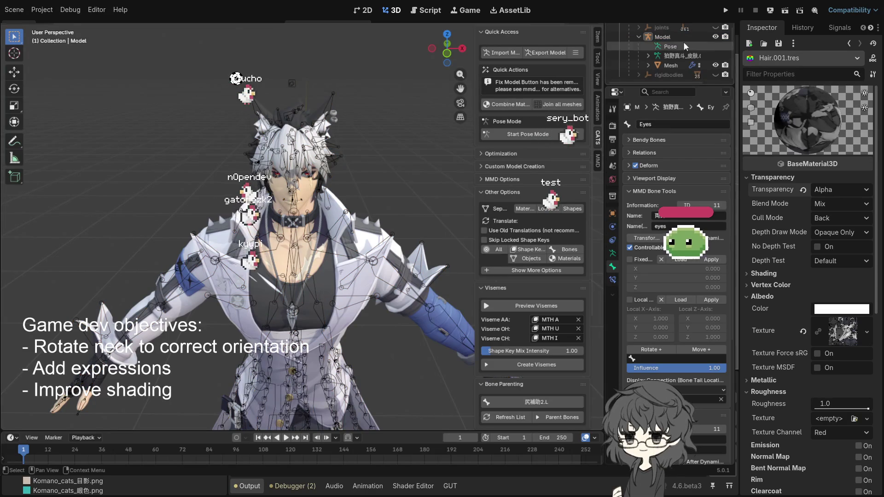
pyautogui.click(669, 37)
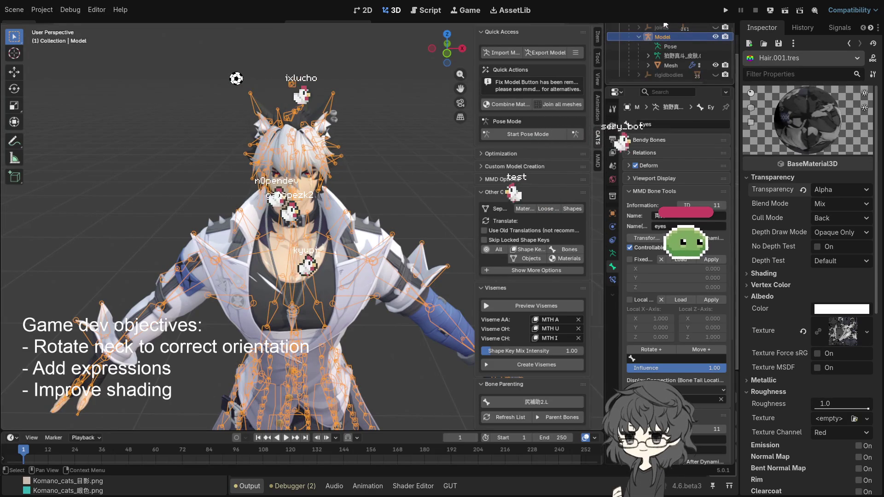
pyautogui.click(665, 24)
pyautogui.scroll(1, 665, 32)
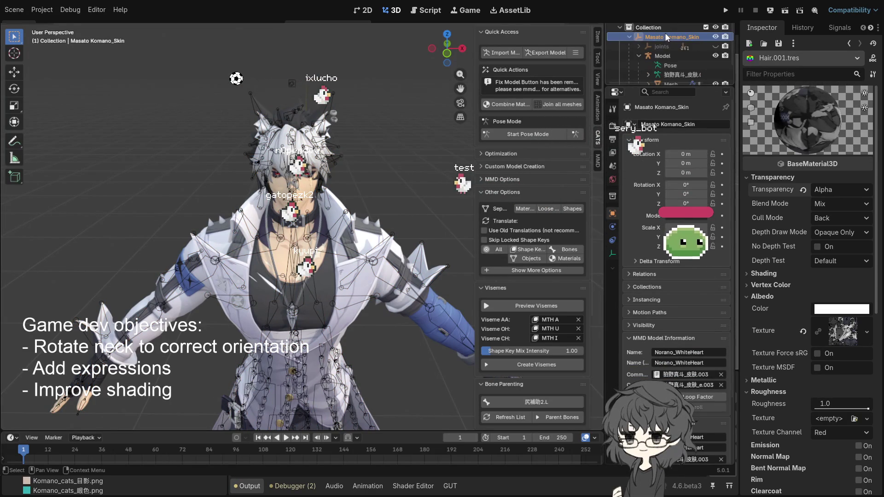
pyautogui.scroll(-2, 667, 56)
pyautogui.click(670, 38)
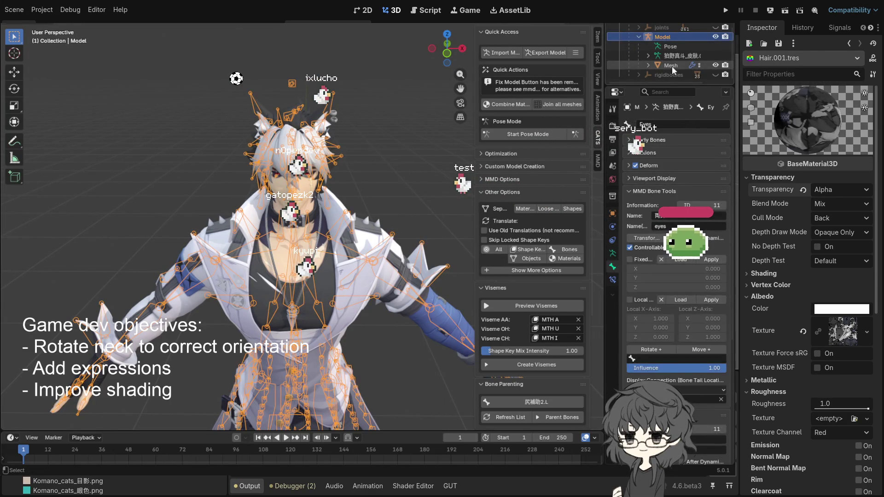
pyautogui.click(672, 65)
pyautogui.press('F4')
pyautogui.moveTo(34, 24)
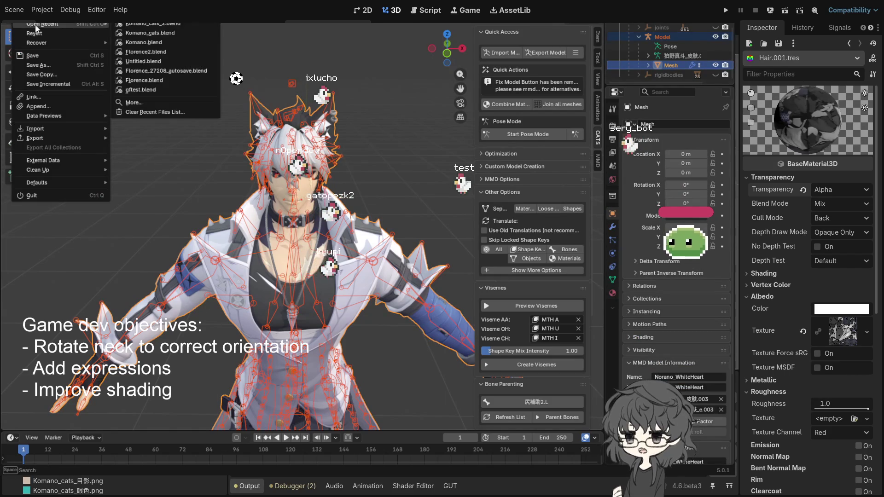
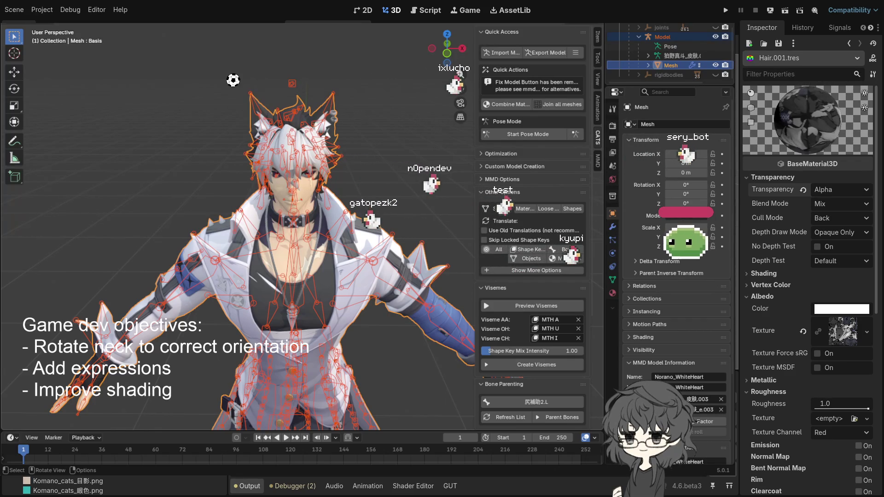
# Step: Deselect the character model by clicking empty space in Blender's viewport
pyautogui.click(213, 365)
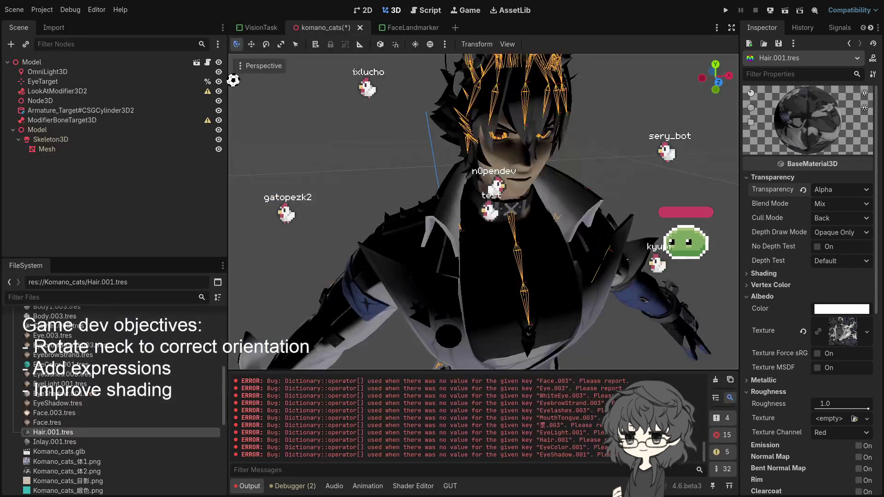
# Step: Pan, orbit and zoom the 3D view to inspect the character's torso
pyautogui.scroll(5, 530, 199)
pyautogui.moveTo(529, 199)
pyautogui.mouseDown()
pyautogui.moveTo(505, 178)
pyautogui.moveTo(420, 221)
pyautogui.moveTo(391, 212)
pyautogui.mouseUp()
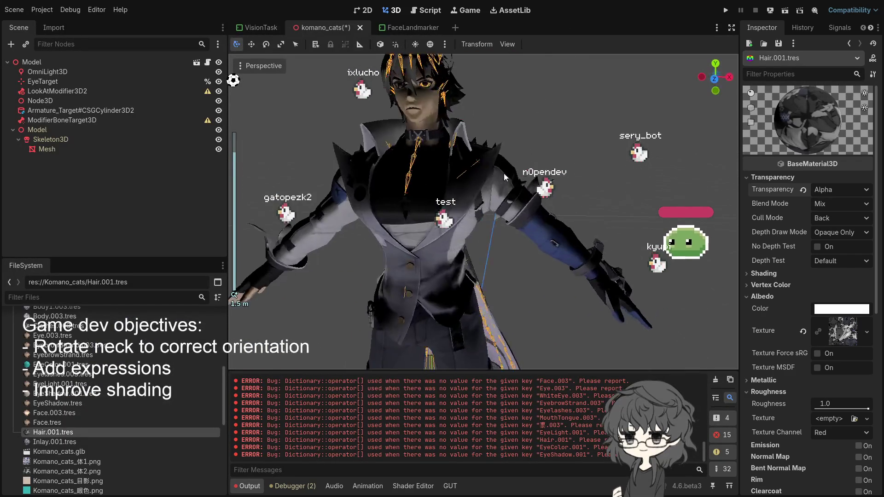
pyautogui.scroll(-5, 541, 157)
pyautogui.scroll(5, 541, 157)
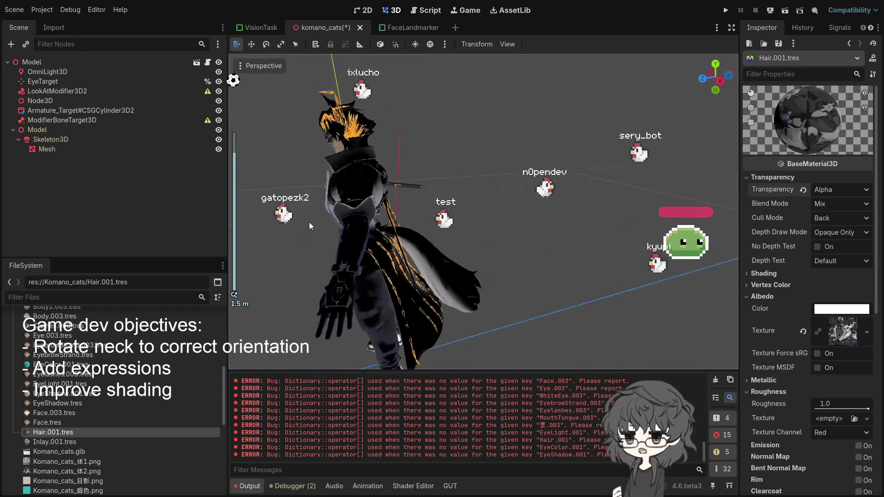
pyautogui.scroll(-5, 420, 221)
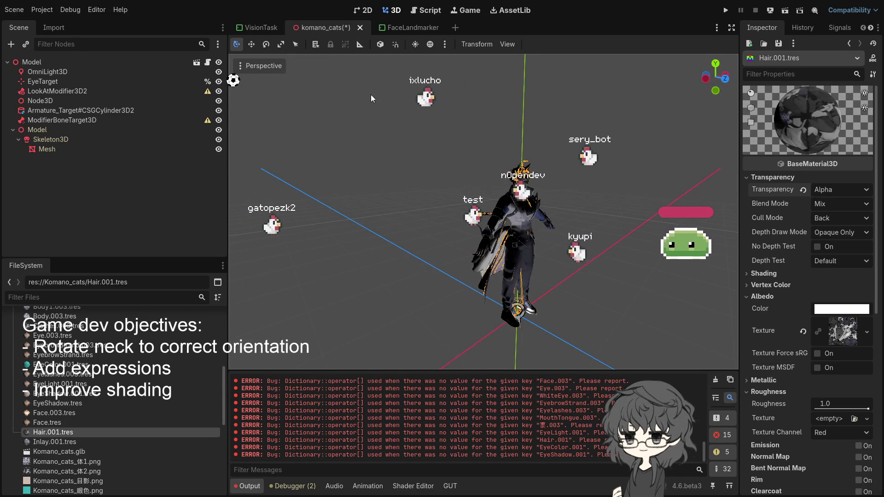
pyautogui.moveTo(371, 95)
pyautogui.mouseDown()
pyautogui.moveTo(369, 106)
pyautogui.moveTo(331, 58)
pyautogui.mouseUp()
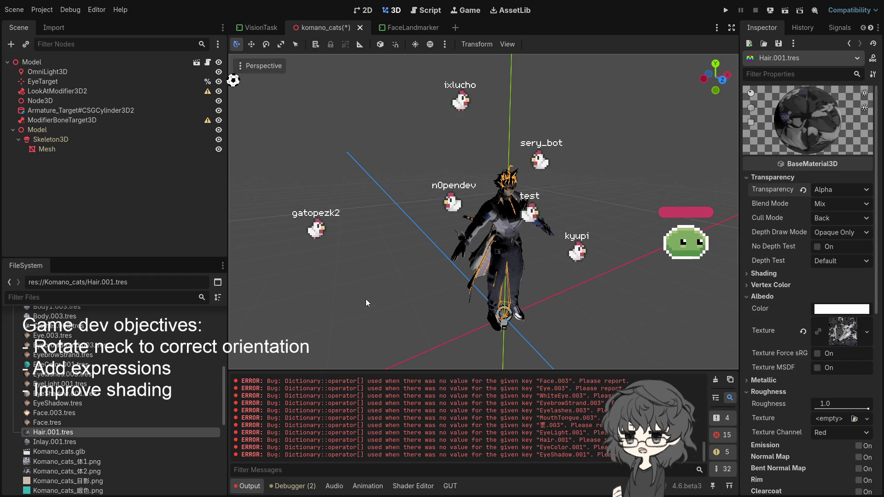
pyautogui.scroll(5, 309, 405)
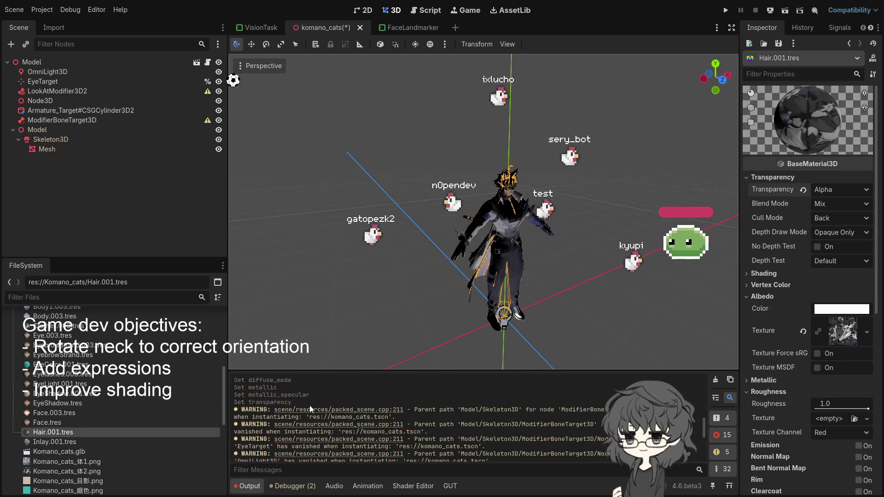
pyautogui.scroll(-5, 309, 405)
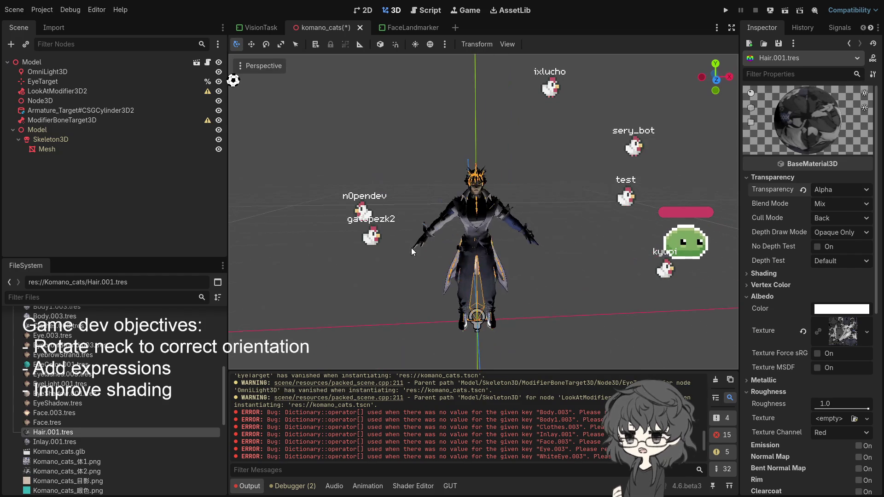
# Step: Cycle through the VisionTask, FaceLandmarker and komano_cats scene tabs
pyautogui.click(265, 26)
pyautogui.click(409, 27)
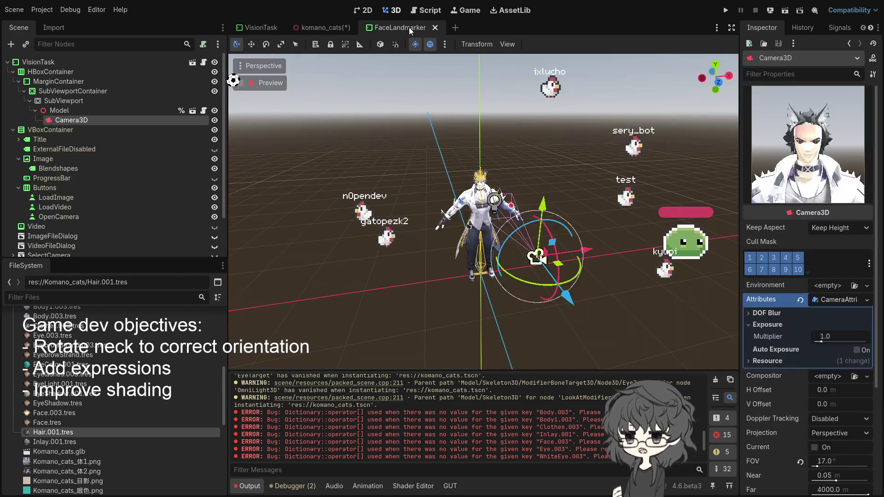
pyautogui.click(324, 27)
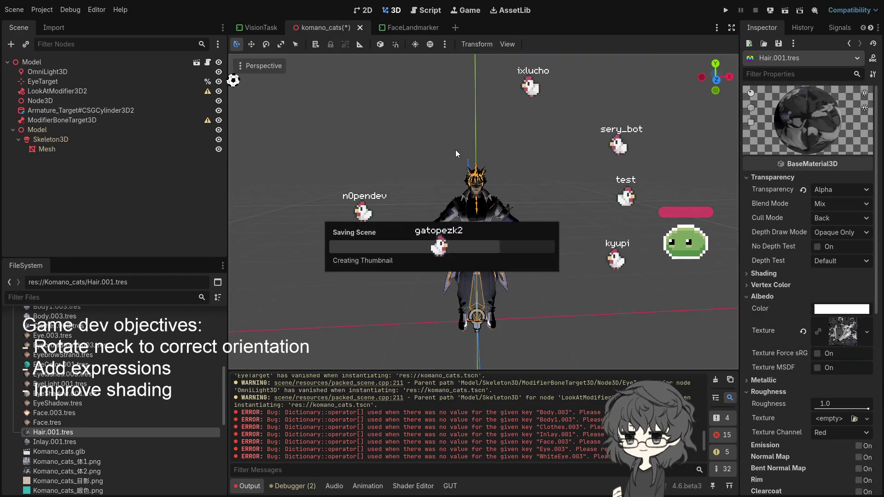
pyautogui.click(393, 28)
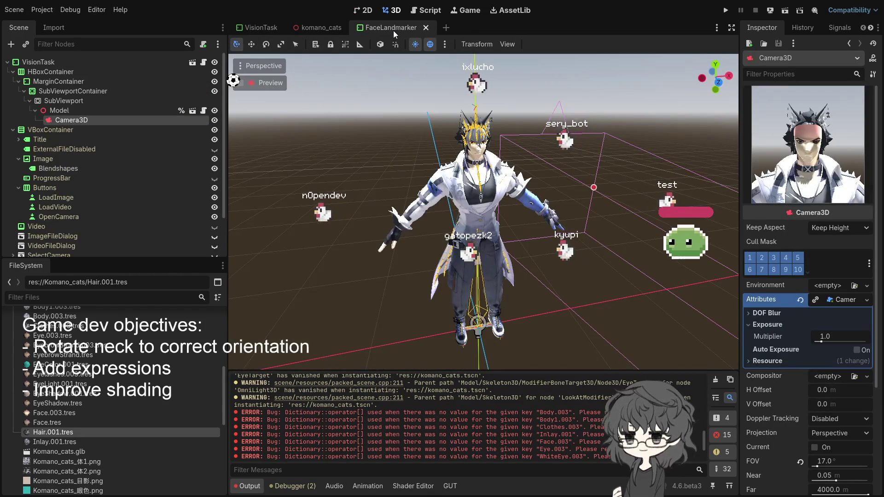
pyautogui.click(330, 27)
# Step: Close the komano_cats scene tab, leaving the VisionTask scene showing
pyautogui.scroll(5, 490, 217)
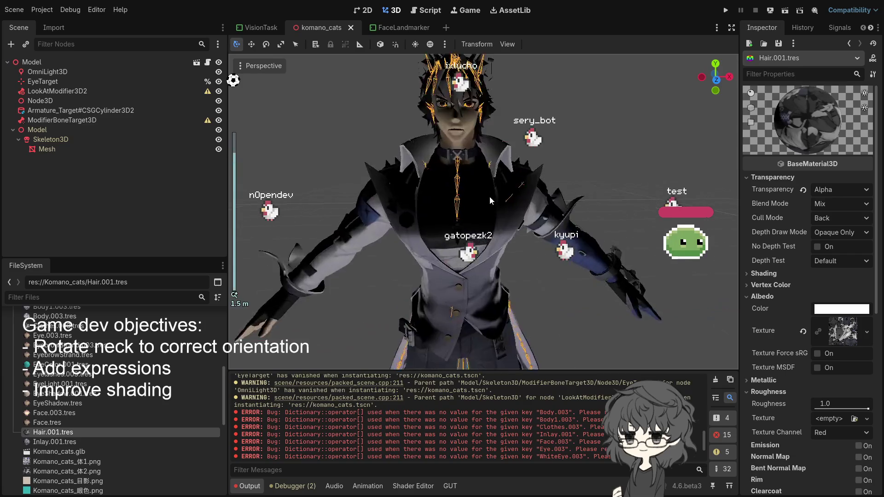
pyautogui.scroll(-10, 491, 218)
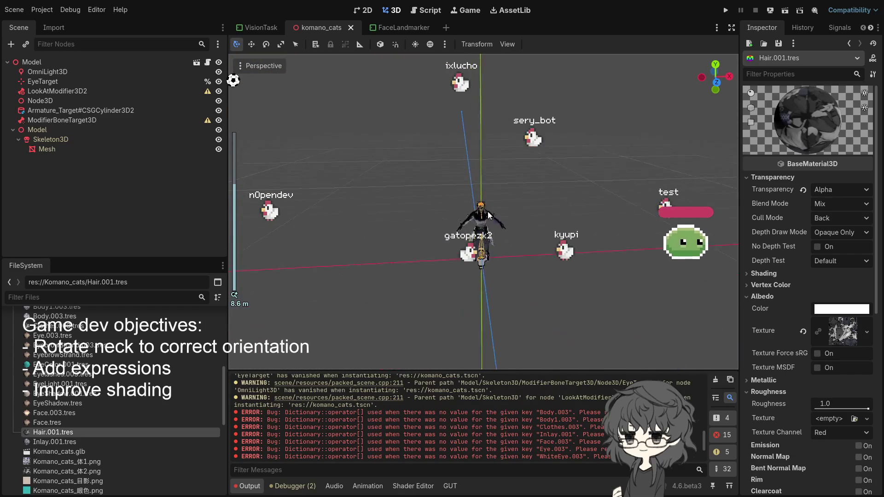
pyautogui.middleClick(319, 32)
pyautogui.scroll(-5, 79, 450)
pyautogui.scroll(6, 77, 450)
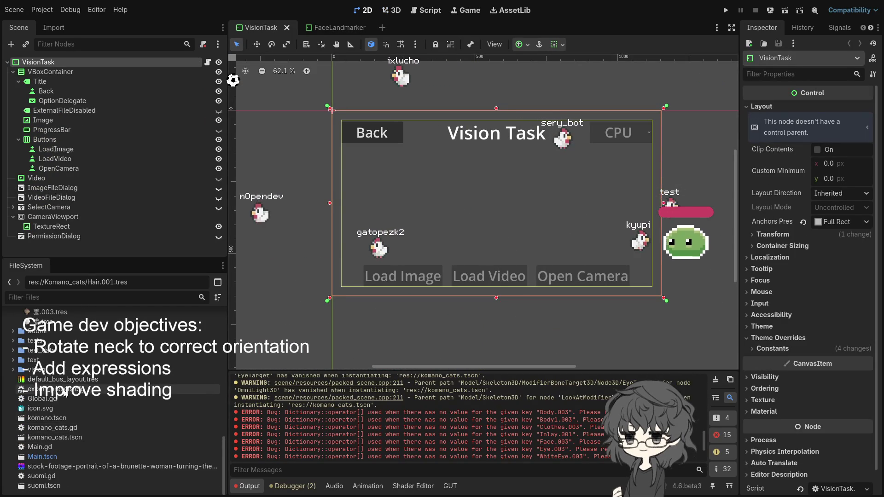
# Step: Scroll the FileSystem dock to the project root and reopen komano_cats.tscn
pyautogui.scroll(5, 91, 406)
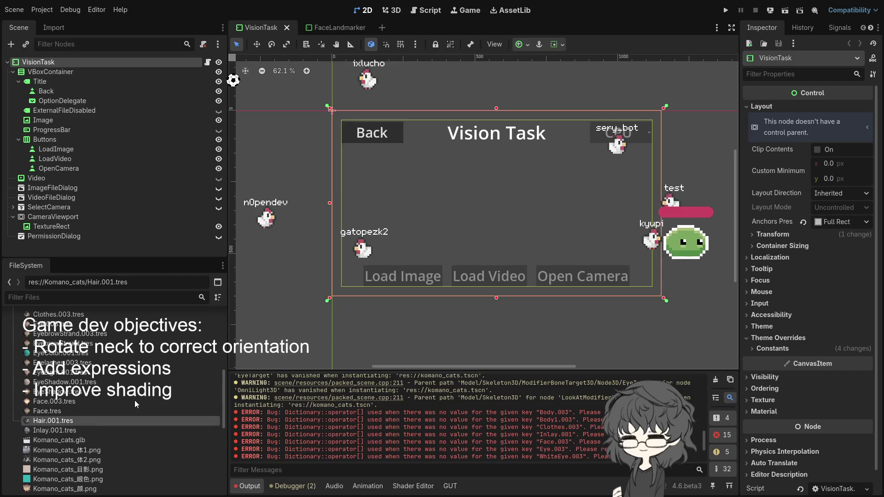
pyautogui.click(92, 365)
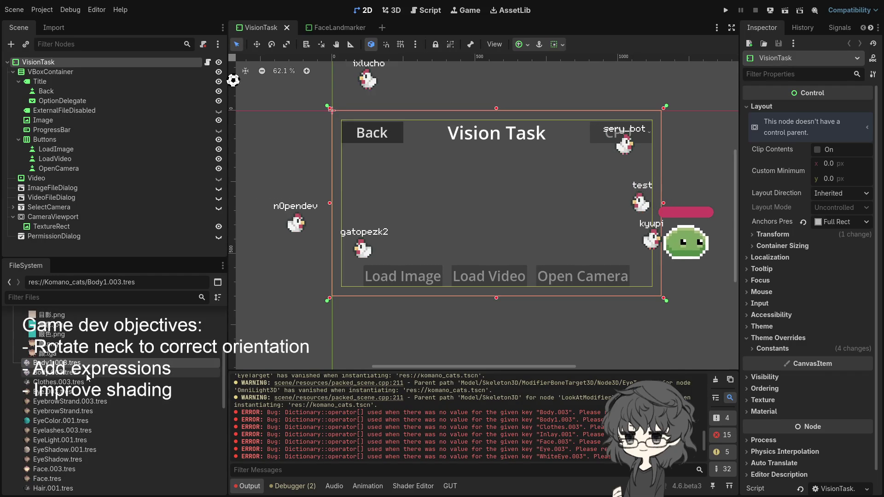
pyautogui.scroll(2, 86, 374)
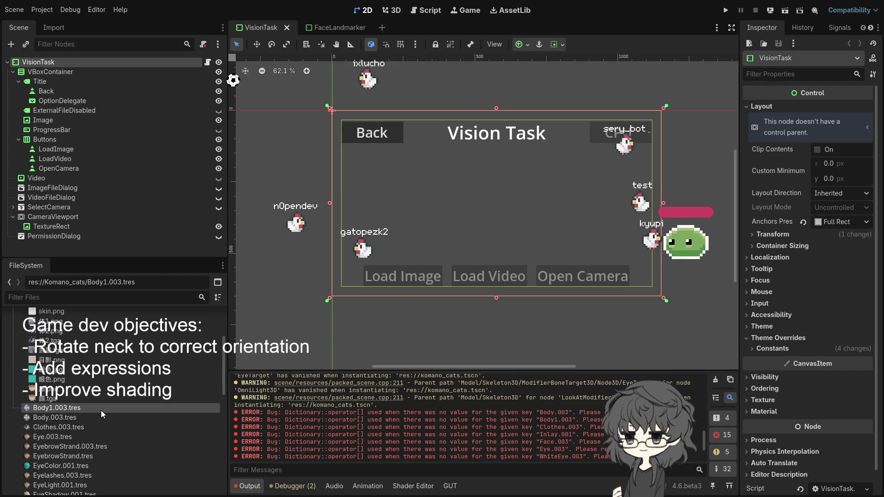
pyautogui.scroll(-8, 100, 410)
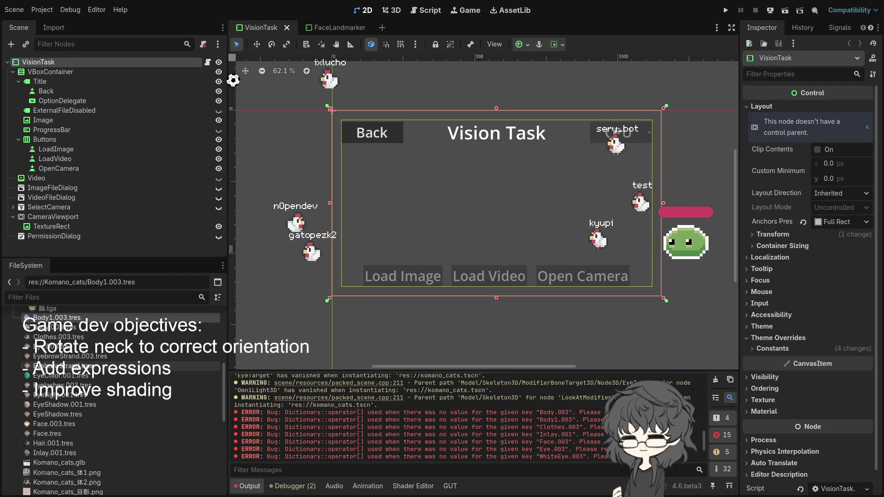
pyautogui.scroll(-5, 80, 393)
pyautogui.scroll(-2, 81, 391)
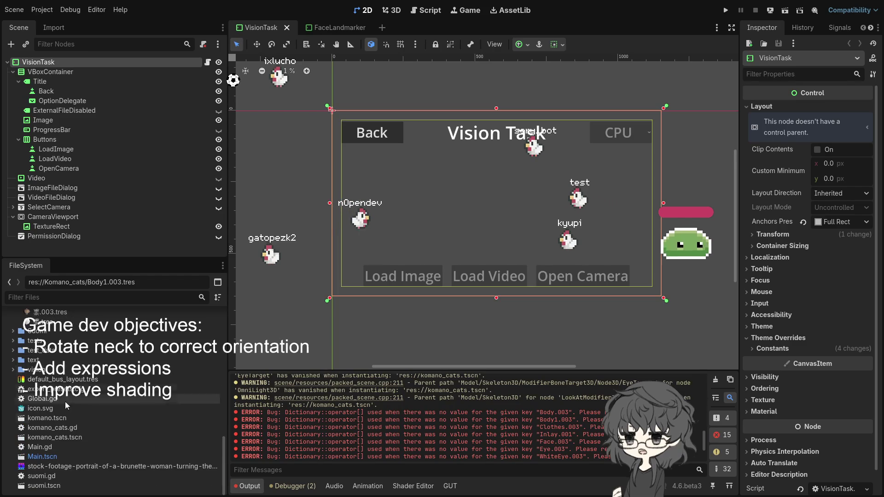
pyautogui.doubleClick(75, 438)
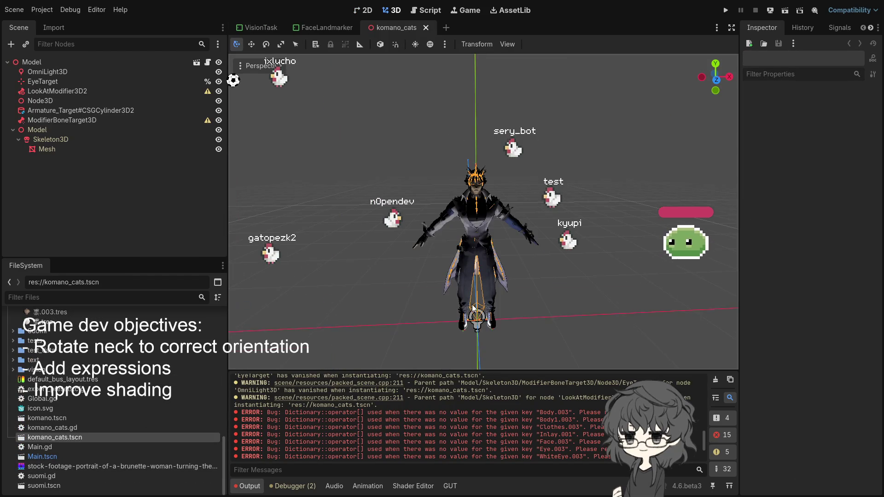
pyautogui.scroll(3, 513, 305)
pyautogui.scroll(-5, 537, 276)
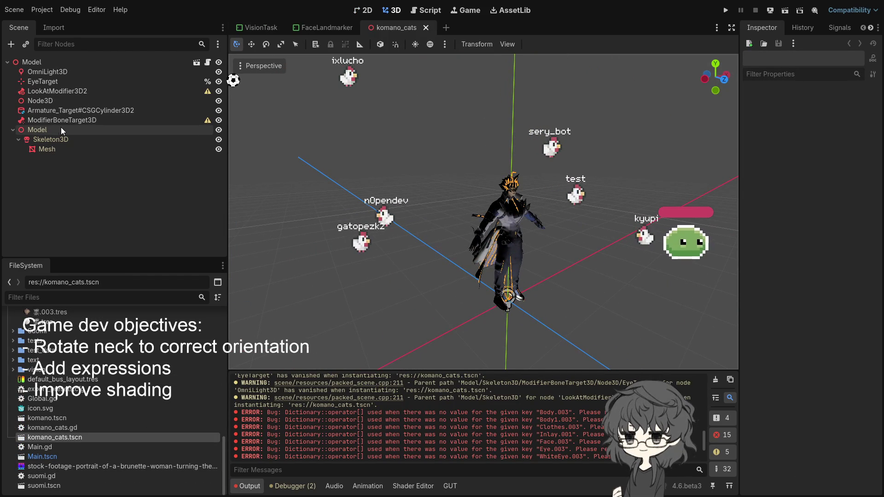
pyautogui.click(42, 129)
pyautogui.moveTo(61, 77); pyautogui.dragTo(46, 131)
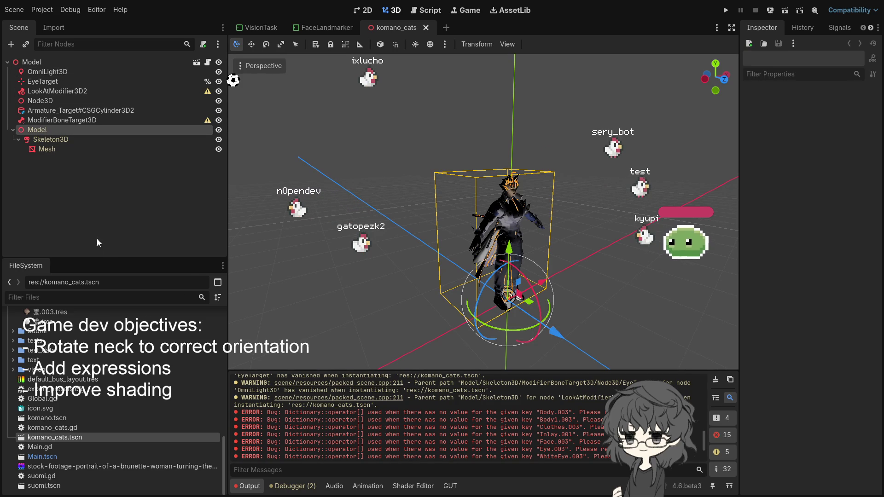
pyautogui.click(50, 84)
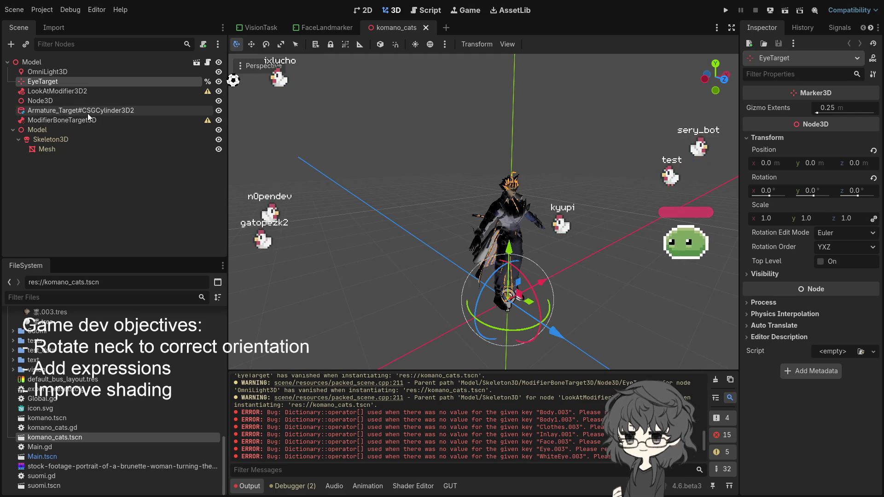
pyautogui.moveTo(70, 112)
pyautogui.mouseDown()
pyautogui.moveTo(28, 152)
pyautogui.moveTo(61, 143)
pyautogui.moveTo(79, 123)
pyautogui.mouseUp()
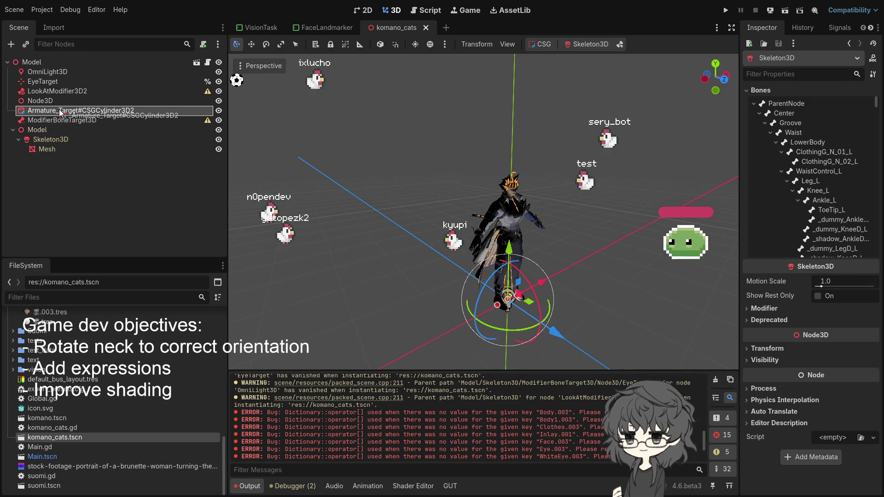
pyautogui.click(61, 120)
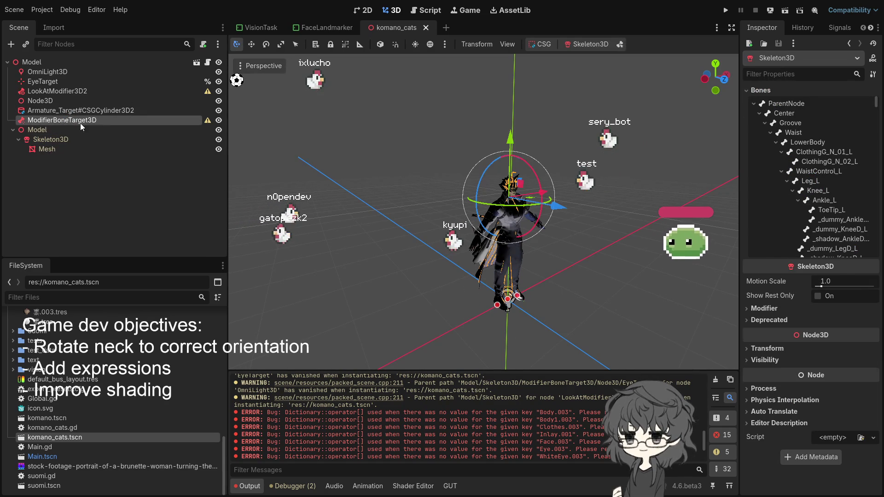
pyautogui.click(63, 121)
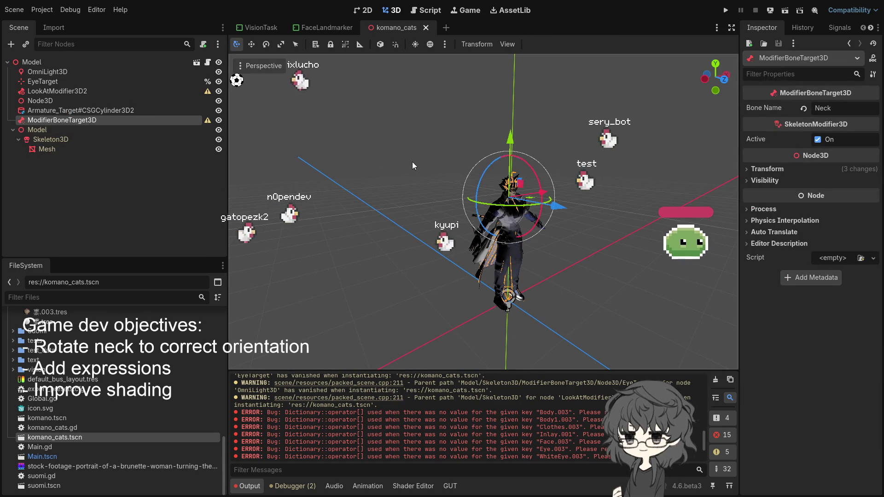
pyautogui.moveTo(393, 175); pyautogui.dragTo(382, 179)
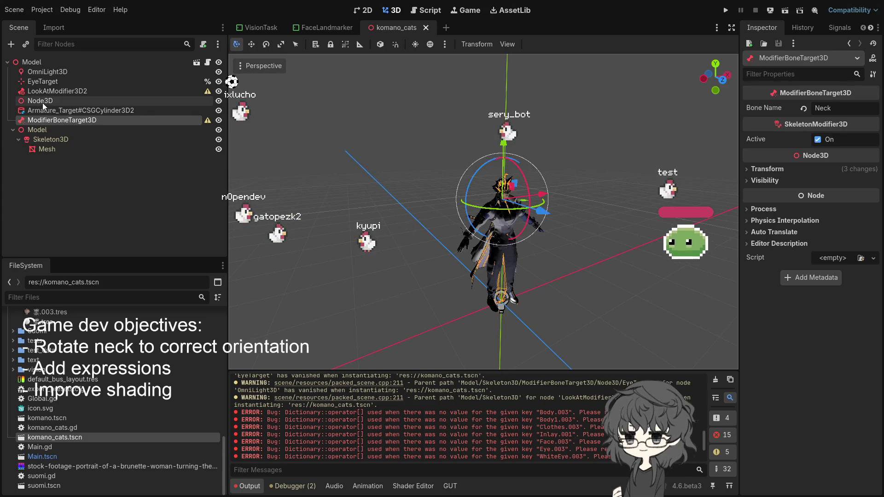
pyautogui.moveTo(46, 91)
pyautogui.mouseDown()
pyautogui.moveTo(58, 146)
pyautogui.moveTo(52, 141)
pyautogui.mouseUp()
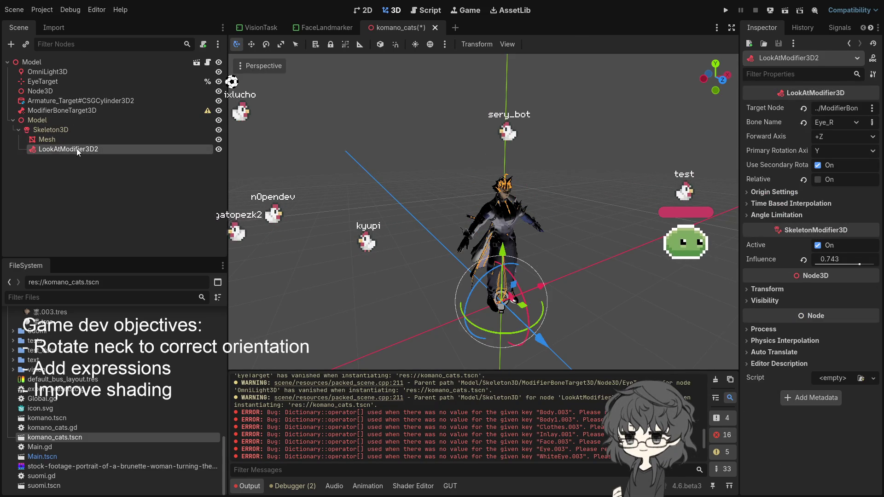
# Step: Nest EyeTarget under LookAtModifier3D2 and reparent ModifierBoneTarget3D to Skeleton3D
pyautogui.moveTo(45, 82)
pyautogui.mouseDown()
pyautogui.moveTo(54, 154)
pyautogui.moveTo(46, 83)
pyautogui.moveTo(66, 133)
pyautogui.moveTo(51, 152)
pyautogui.mouseUp()
pyautogui.click(42, 91)
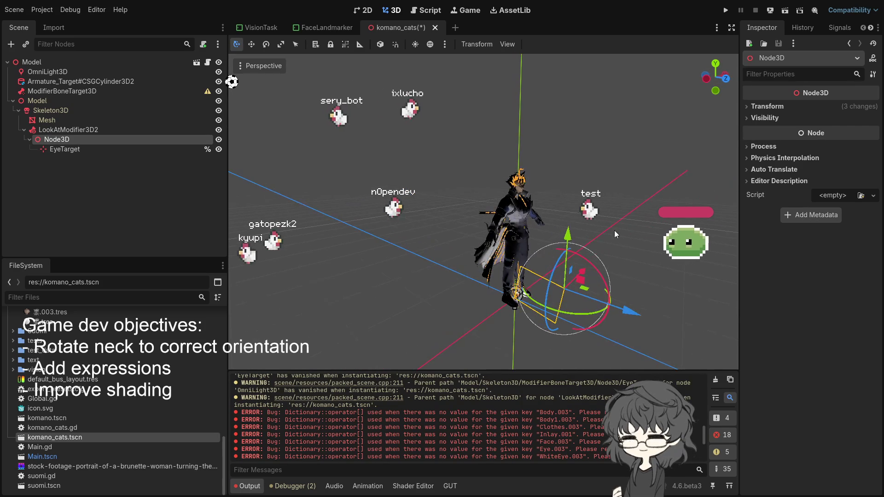
pyautogui.press('Up')
pyautogui.press('Up')
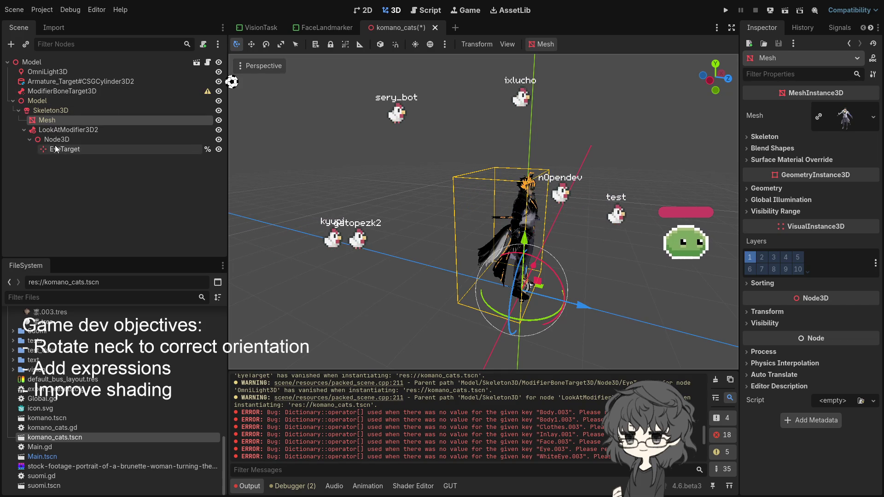
pyautogui.moveTo(50, 91); pyautogui.dragTo(55, 129)
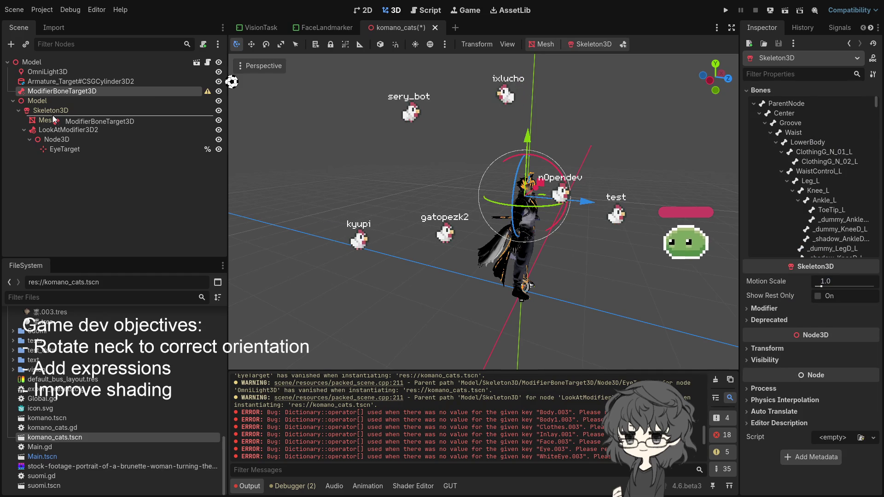
pyautogui.moveTo(54, 119)
pyautogui.mouseDown()
pyautogui.moveTo(71, 120)
pyautogui.moveTo(68, 112)
pyautogui.mouseUp()
pyautogui.click(63, 130)
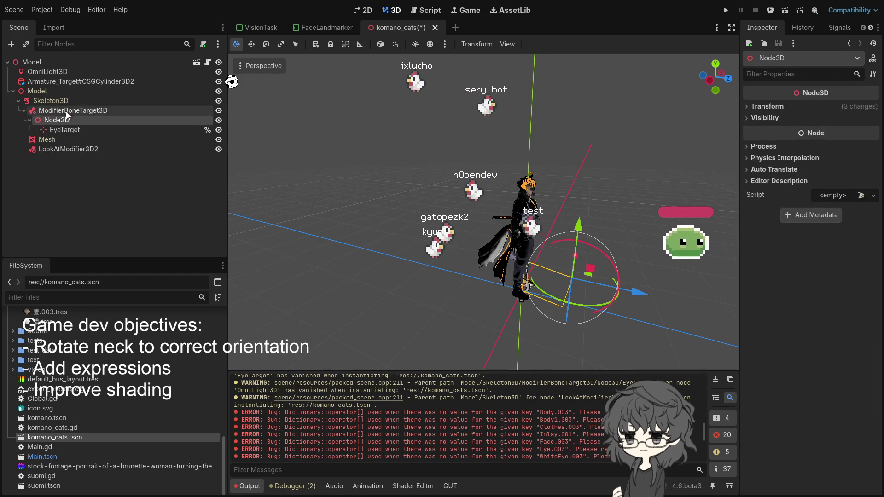
pyautogui.click(71, 111)
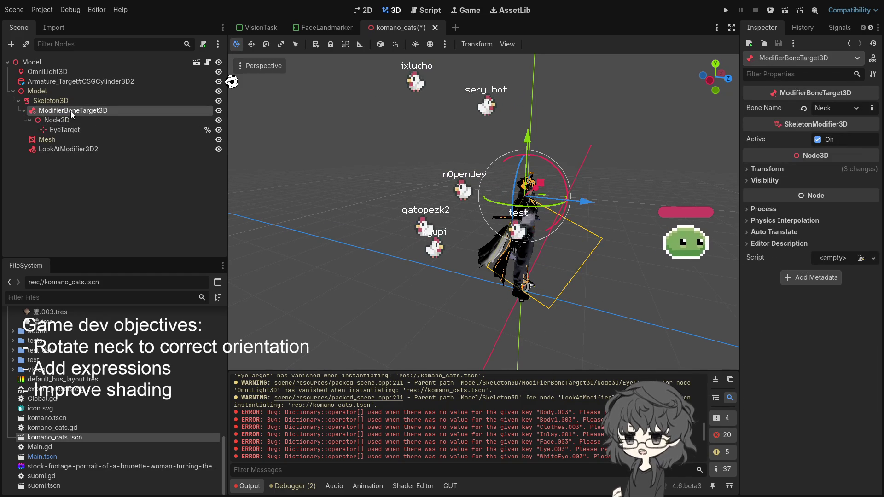
pyautogui.scroll(1, 483, 212)
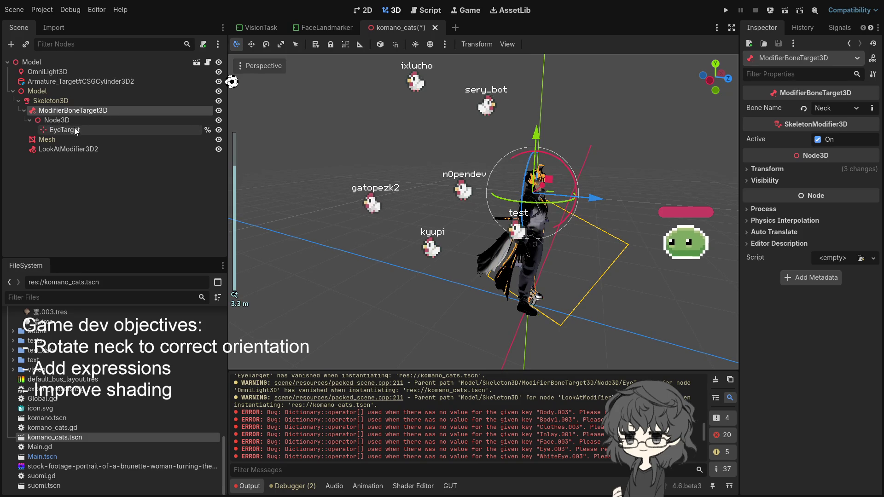
pyautogui.click(69, 120)
pyautogui.moveTo(670, 309)
pyautogui.mouseDown()
pyautogui.moveTo(737, 265)
pyautogui.moveTo(725, 150)
pyautogui.mouseUp()
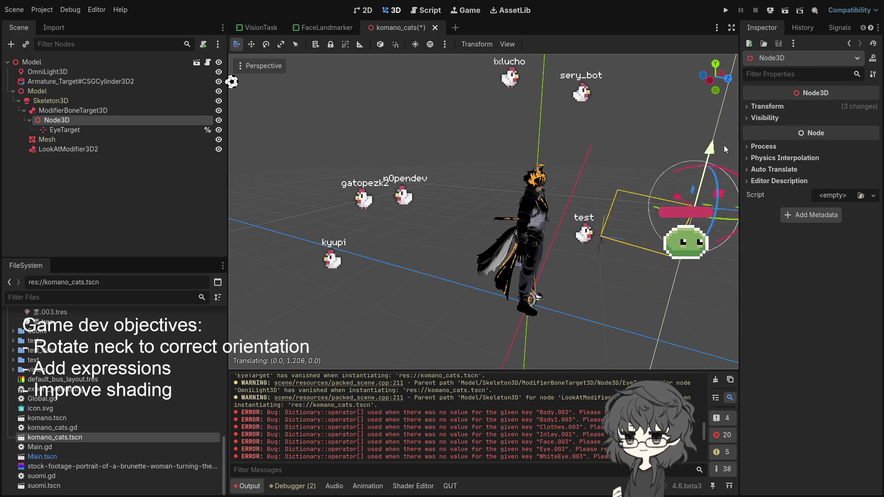
pyautogui.scroll(8, 545, 250)
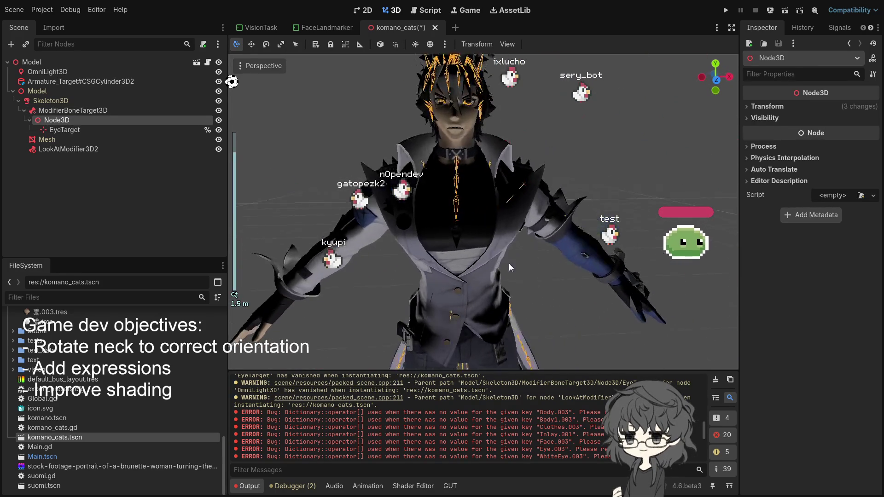
pyautogui.scroll(2, 502, 248)
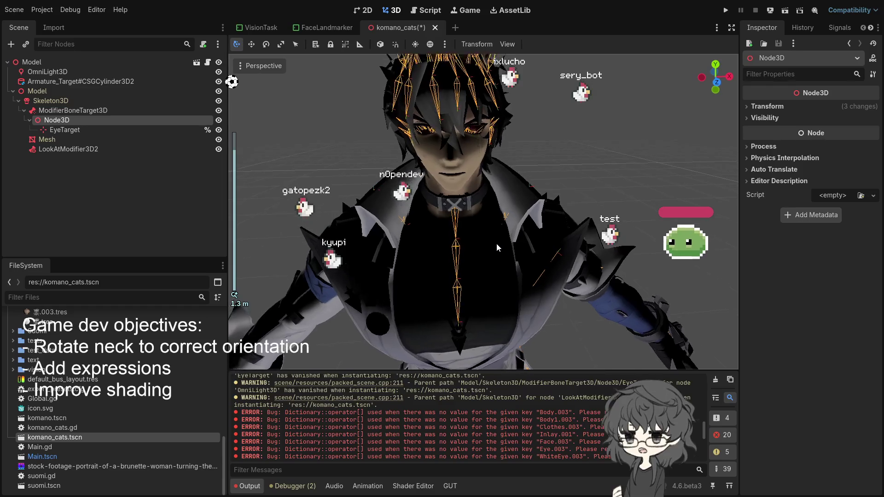
pyautogui.scroll(2, 497, 243)
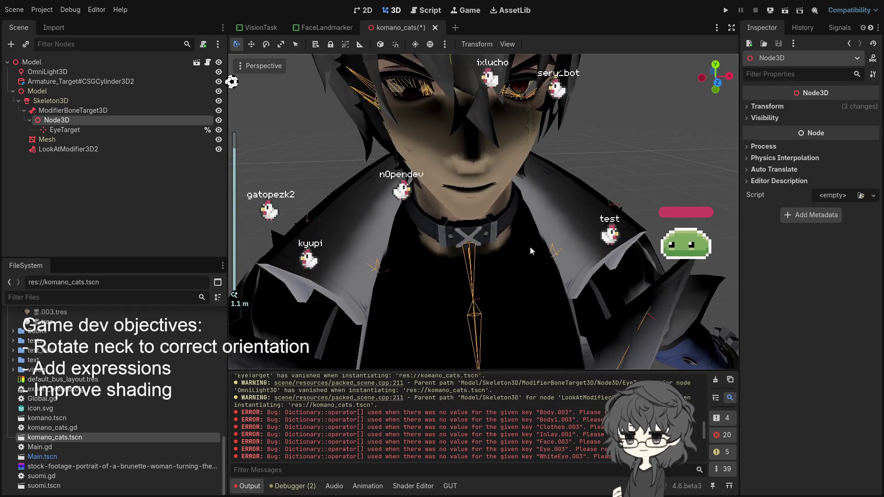
pyautogui.scroll(-10, 531, 251)
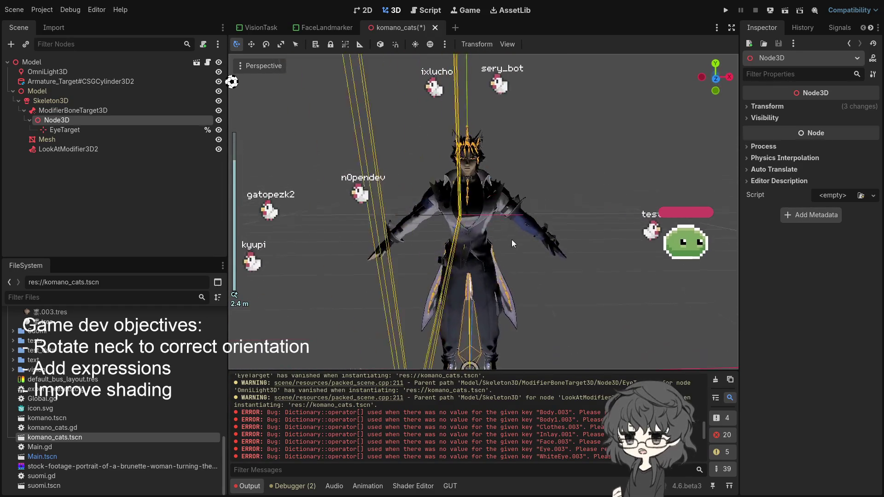
pyautogui.scroll(-4, 511, 239)
pyautogui.moveTo(515, 241); pyautogui.dragTo(565, 255)
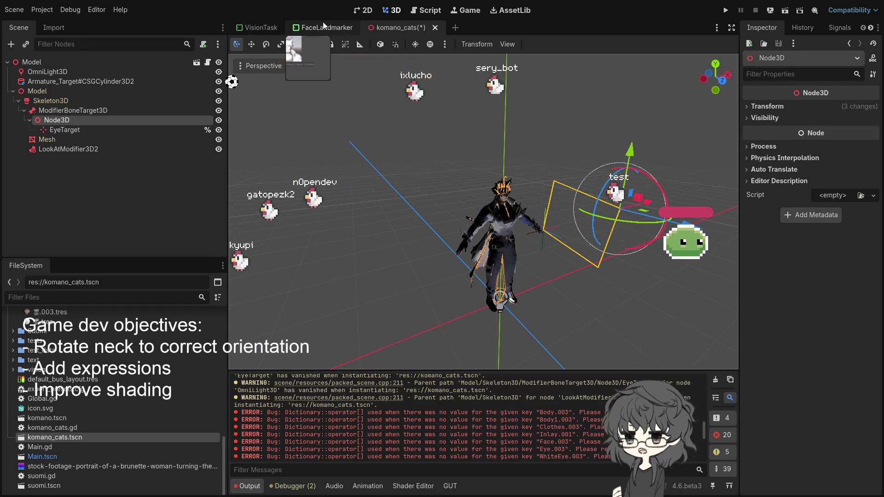
# Step: Close the FaceLandmarker scene and save komano_cats
pyautogui.click(324, 27)
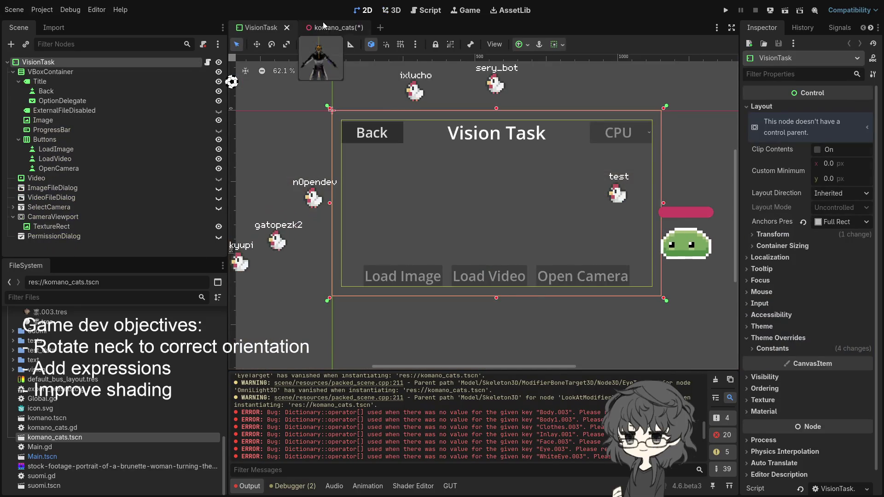
pyautogui.middleClick(322, 21)
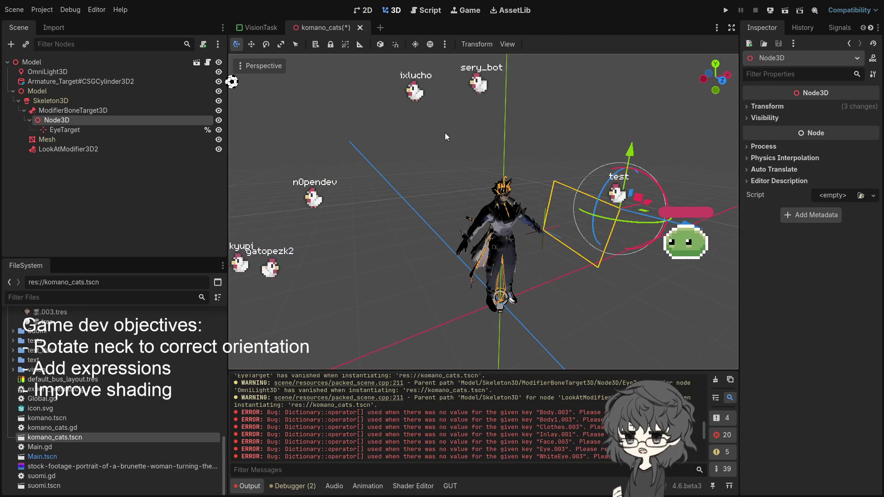
pyautogui.hotkey('ctrl', 's')
pyautogui.press('f')
# Step: Orbit around the whole character and inspect LookAtModifier3D2's settings
pyautogui.scroll(5, 431, 138)
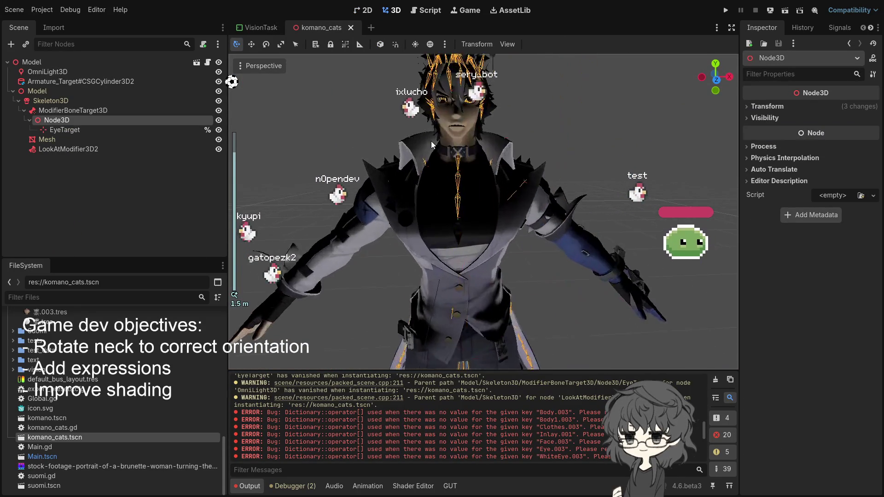
pyautogui.scroll(2, 430, 150)
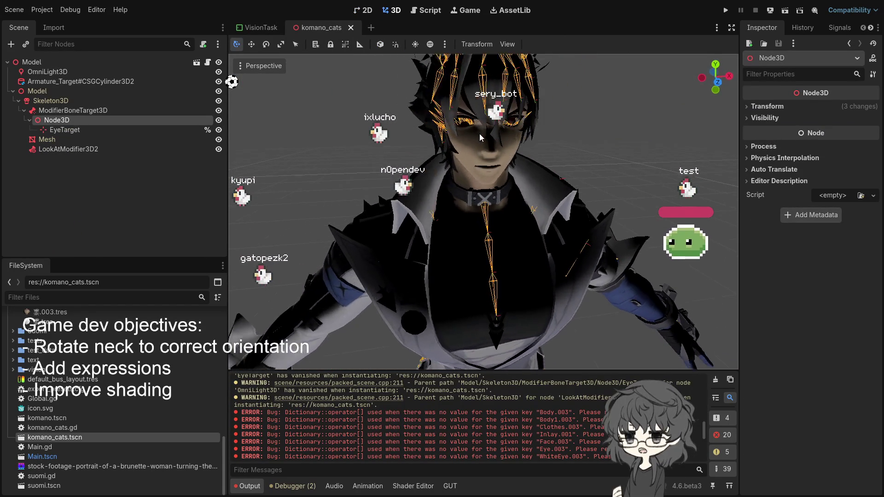
pyautogui.scroll(-10, 479, 137)
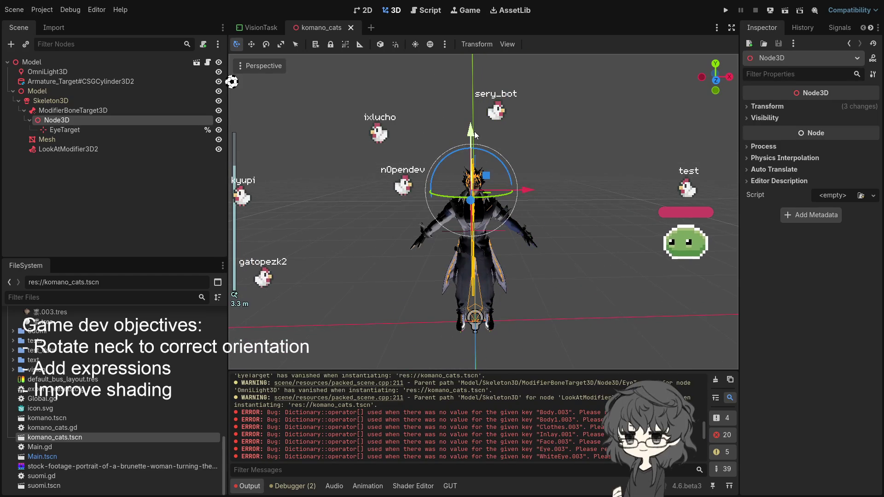
pyautogui.scroll(10, 488, 139)
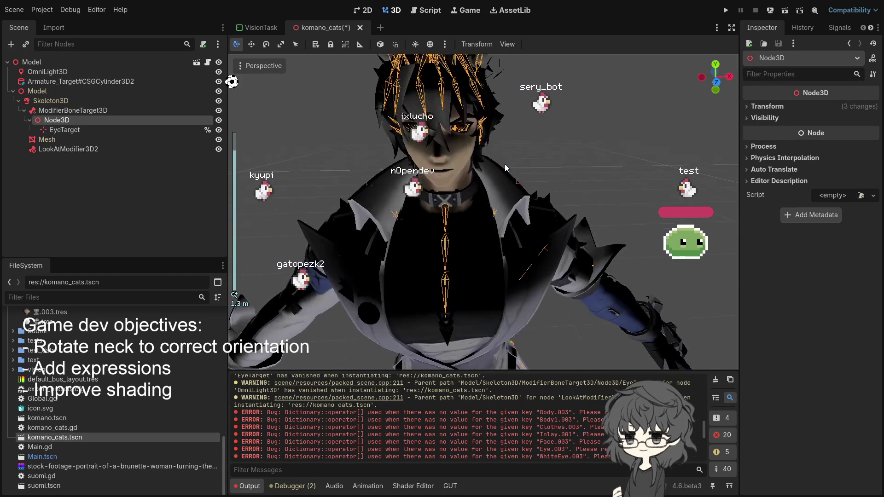
pyautogui.scroll(-5, 504, 164)
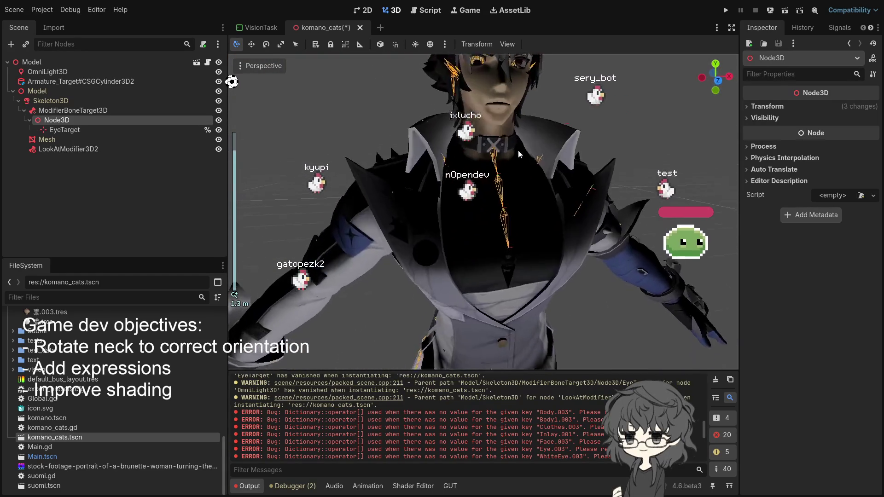
pyautogui.scroll(-5, 519, 149)
pyautogui.moveTo(518, 149); pyautogui.dragTo(238, 153)
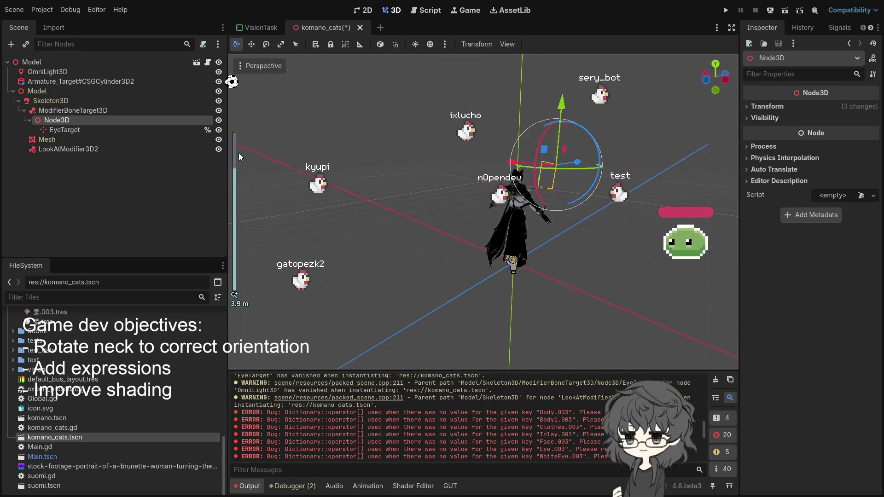
pyautogui.moveTo(315, 109)
pyautogui.mouseDown()
pyautogui.moveTo(443, 163)
pyautogui.moveTo(327, 159)
pyautogui.mouseUp()
pyautogui.scroll(2, 327, 159)
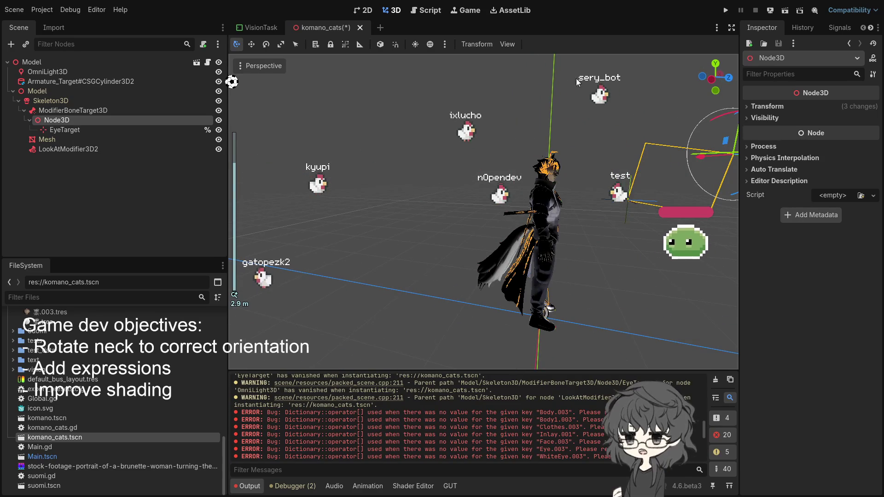
pyautogui.click(58, 149)
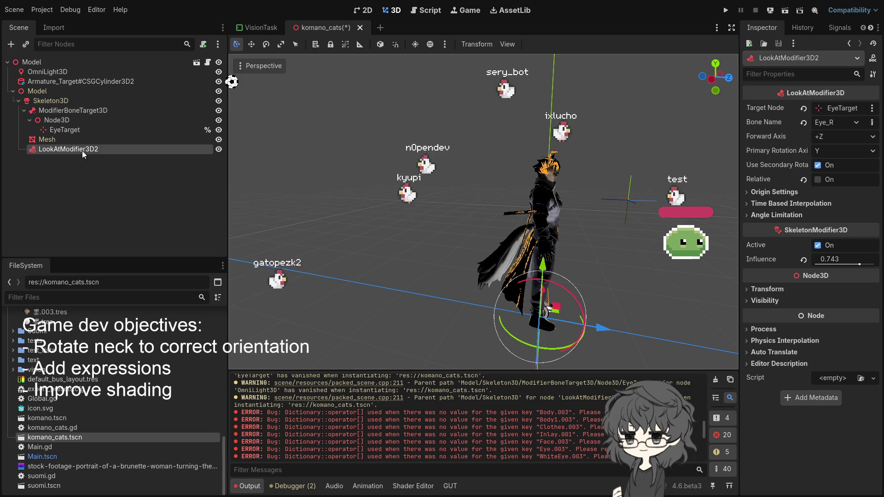
# Step: Select Node3D and move the target up and to the right in front of the character
pyautogui.moveTo(521, 253); pyautogui.dragTo(391, 233)
pyautogui.scroll(5, 387, 231)
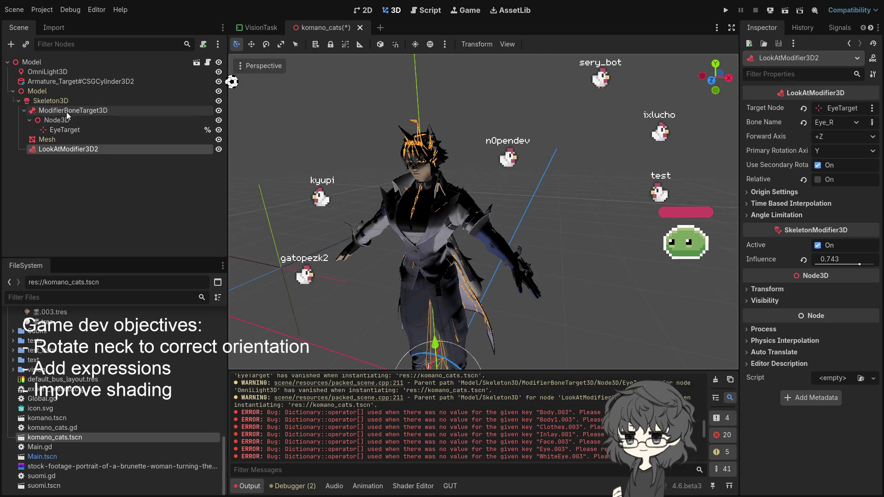
pyautogui.click(57, 119)
pyautogui.moveTo(341, 188); pyautogui.dragTo(397, 187)
pyautogui.scroll(-3, 397, 187)
pyautogui.moveTo(451, 198)
pyautogui.mouseDown()
pyautogui.moveTo(519, 131)
pyautogui.moveTo(513, 138)
pyautogui.mouseUp()
# Step: Run the project to test neck and eye tracking, then stop it with F8
pyautogui.click(726, 10)
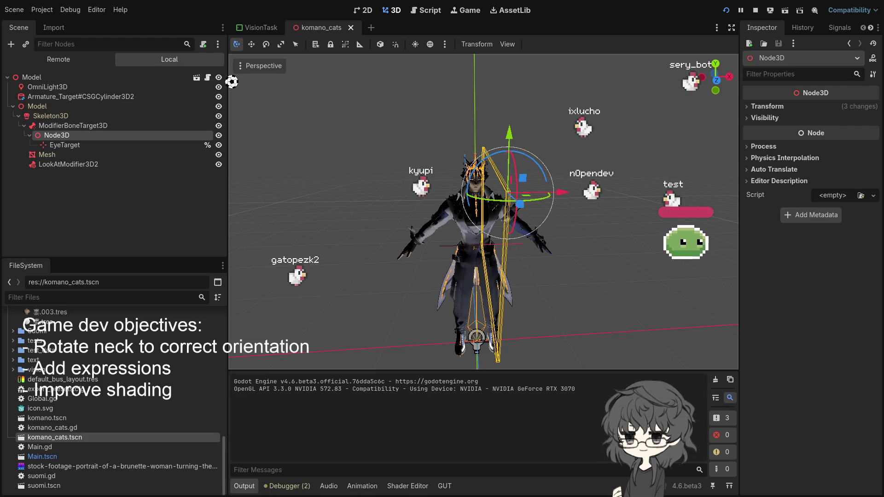
pyautogui.press('F8')
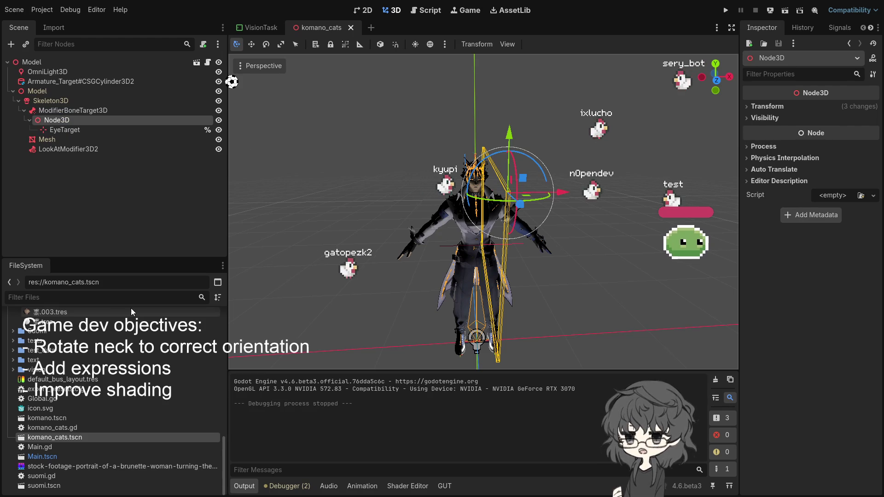
pyautogui.scroll(5, 59, 409)
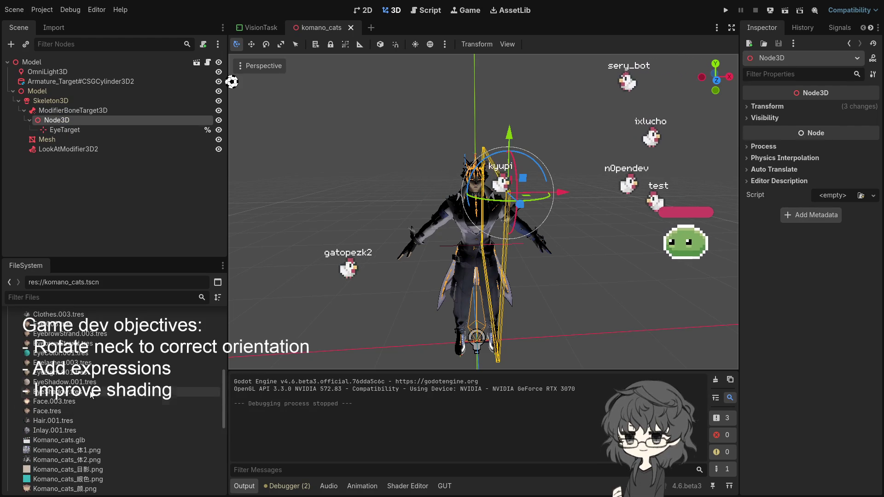
pyautogui.scroll(4, 83, 398)
pyautogui.scroll(5, 63, 409)
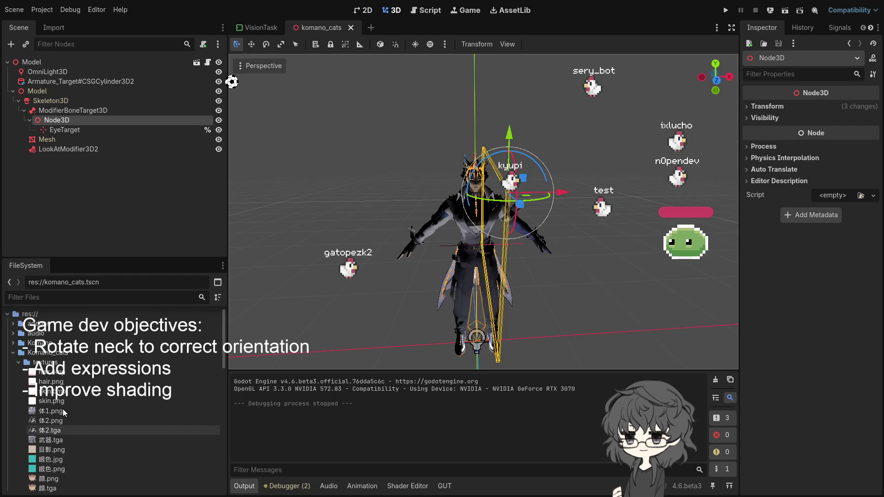
pyautogui.click(24, 364)
pyautogui.scroll(-10, 62, 396)
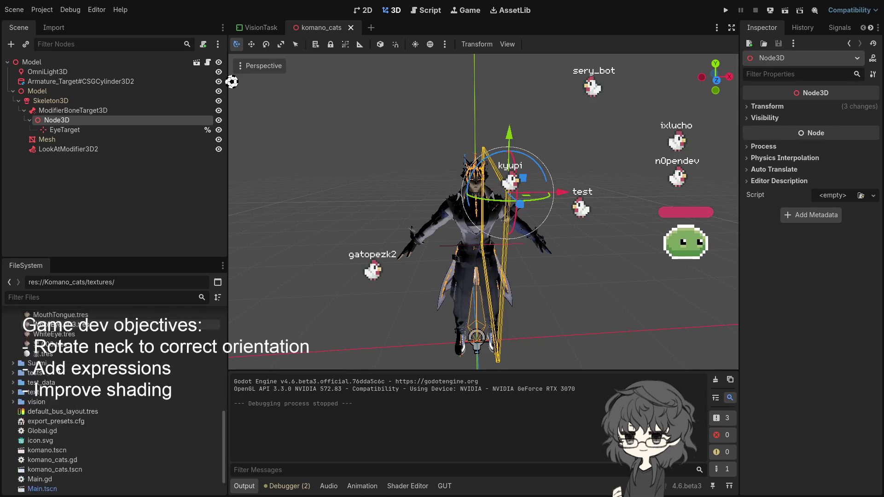
pyautogui.scroll(-3, 62, 396)
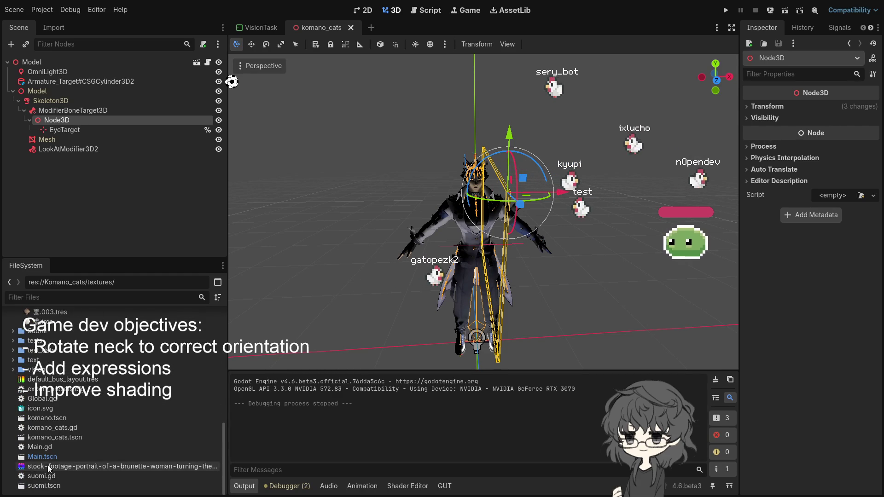
# Step: Open komano_cats.gd and Komano_cats.glb, then return to the komano_cats scene tab
pyautogui.doubleClick(48, 429)
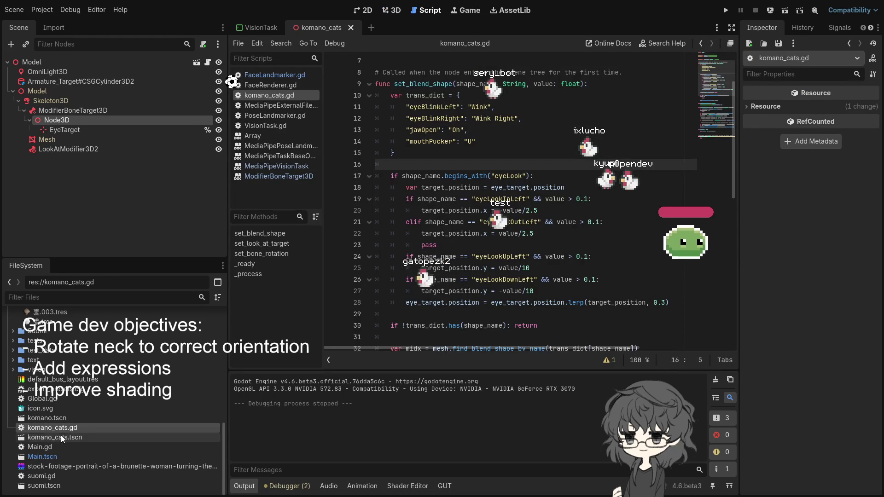
pyautogui.scroll(5, 42, 402)
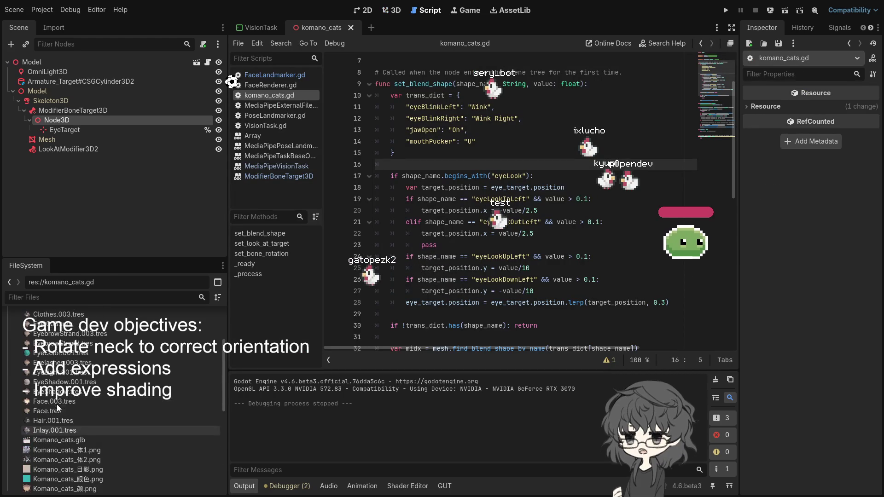
pyautogui.doubleClick(76, 438)
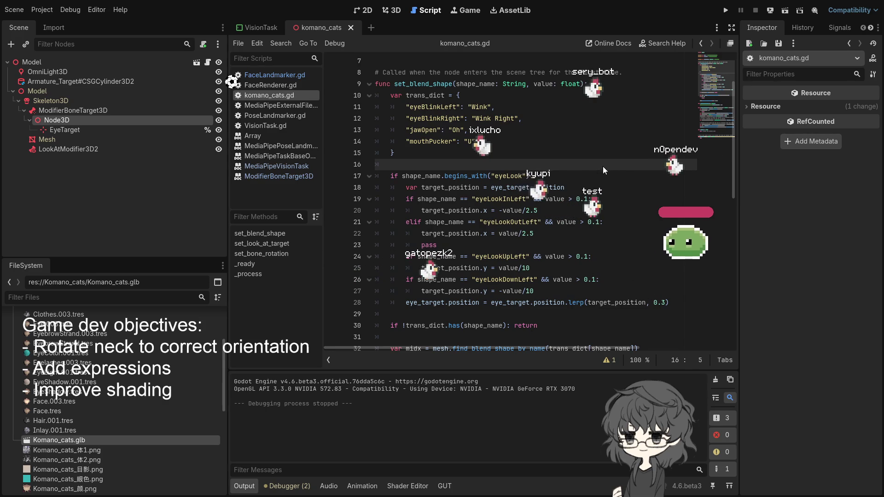
pyautogui.click(253, 27)
pyautogui.click(317, 27)
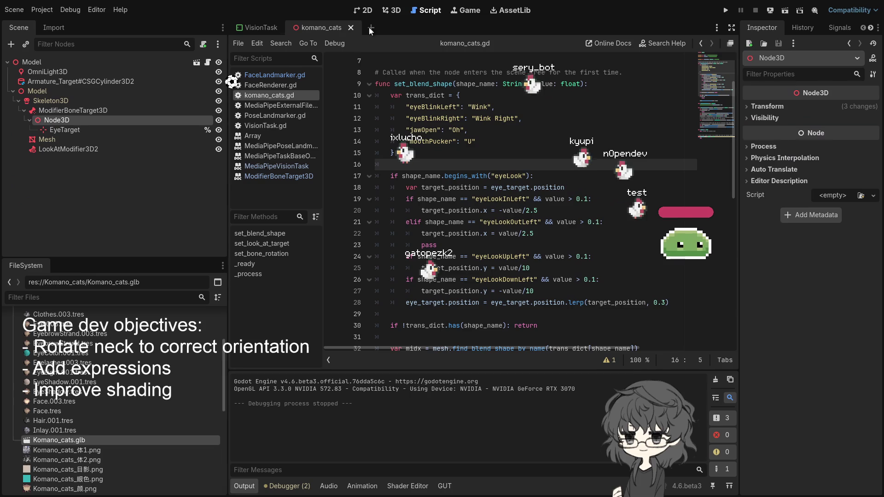
# Step: Reparent OmniLight3D under Node3D and raise it along Y above the character's face
pyautogui.click(393, 10)
pyautogui.moveTo(48, 71); pyautogui.dragTo(57, 119)
pyautogui.scroll(-3, 453, 208)
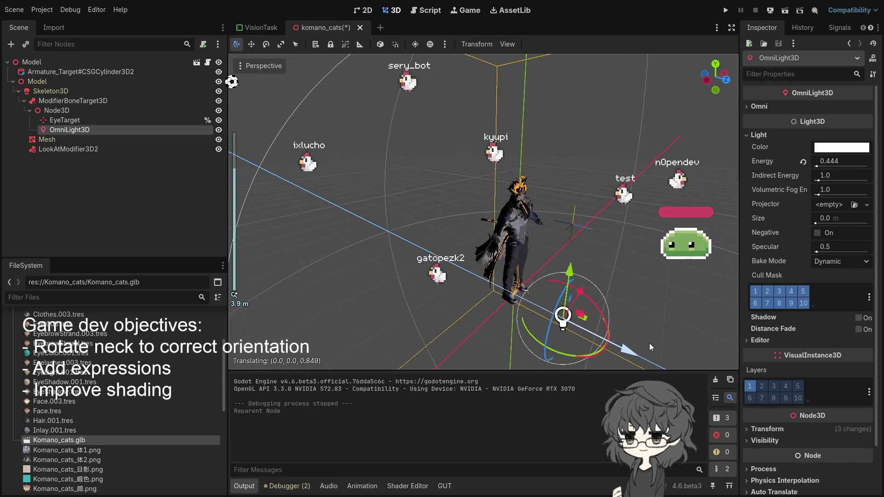
pyautogui.moveTo(570, 272); pyautogui.dragTo(585, 167)
pyautogui.scroll(5, 581, 251)
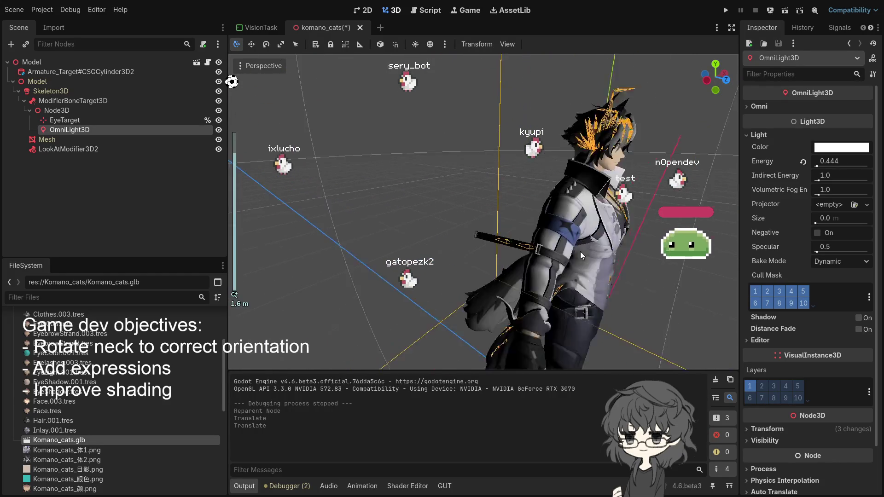
pyautogui.scroll(3, 493, 250)
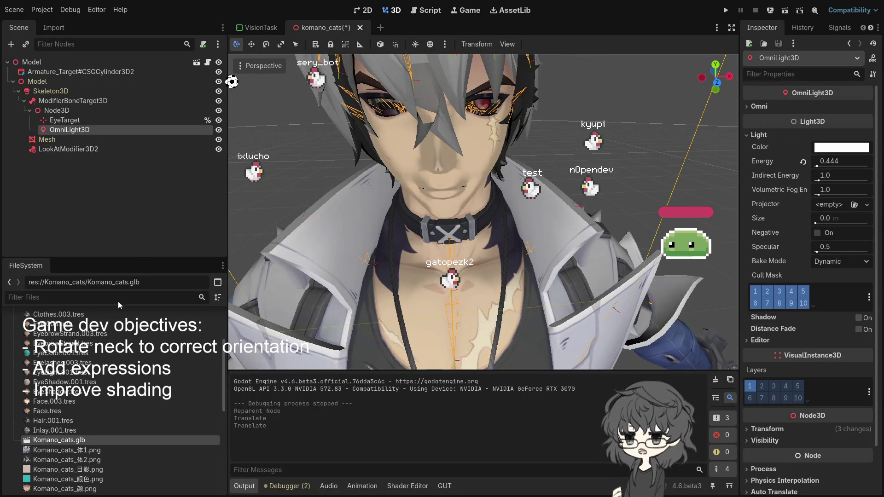
pyautogui.scroll(3, 81, 387)
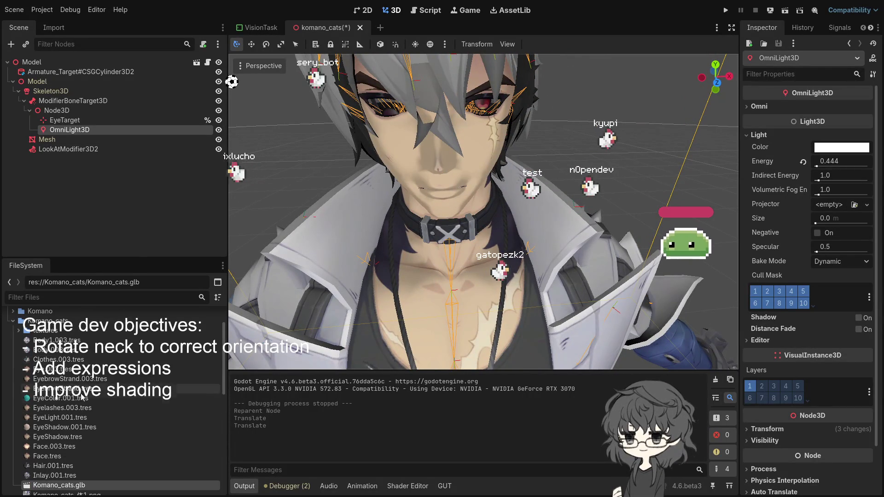
pyautogui.scroll(-2, 83, 432)
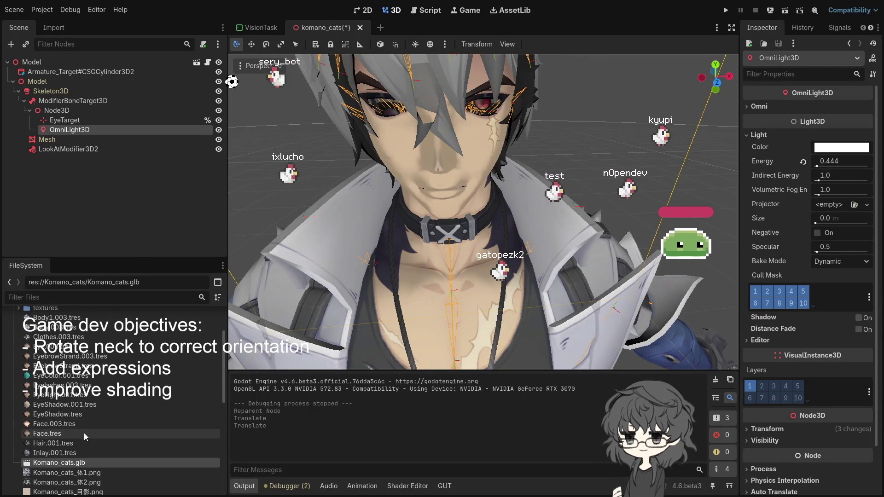
pyautogui.scroll(2, 81, 392)
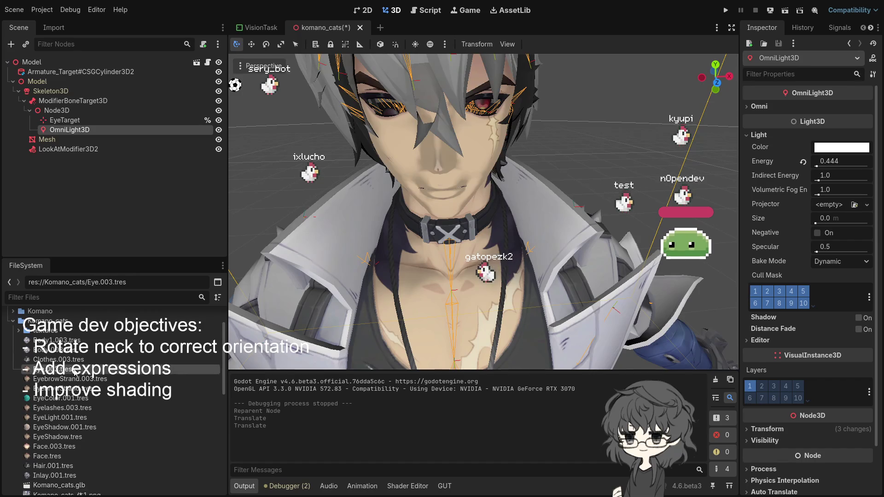
# Step: Select Eye.003.tres and try an albedo texture change, then undo it
pyautogui.click(76, 369)
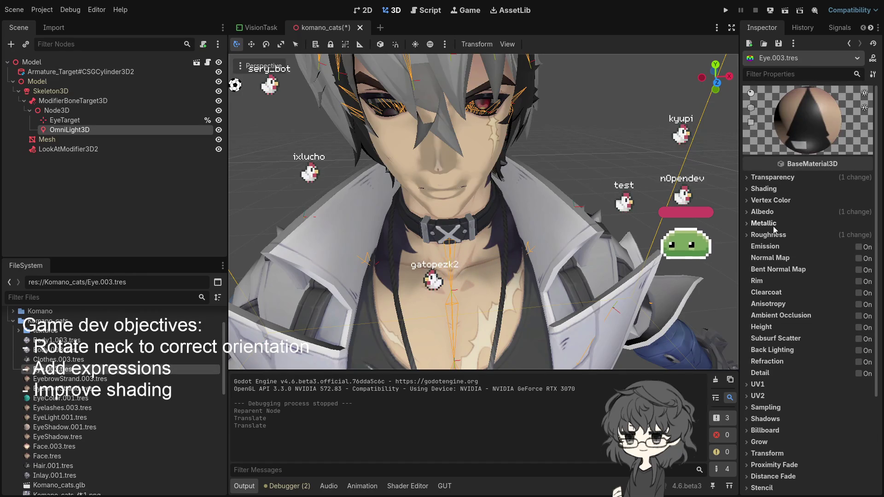
pyautogui.click(763, 212)
pyautogui.click(803, 249)
pyautogui.hotkey('ctrl', 'z')
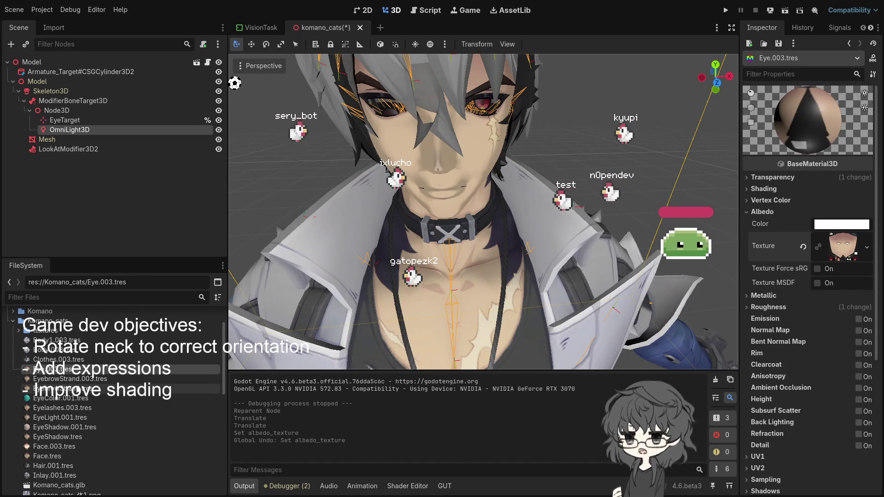
pyautogui.scroll(-5, 78, 393)
# Step: In WhiteEye.tres, keep the albedo texture and try Transparency Alpha, then revert to Disabled
pyautogui.click(54, 438)
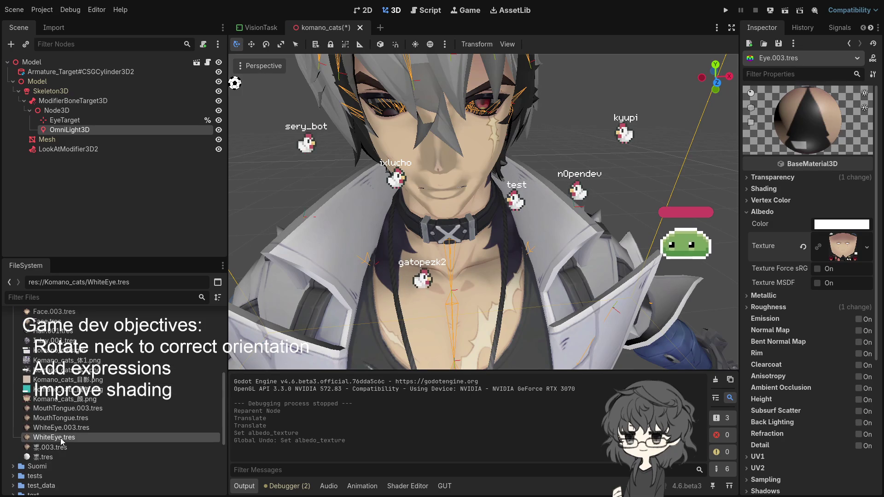
pyautogui.click(803, 248)
pyautogui.hotkey('ctrl', 'z')
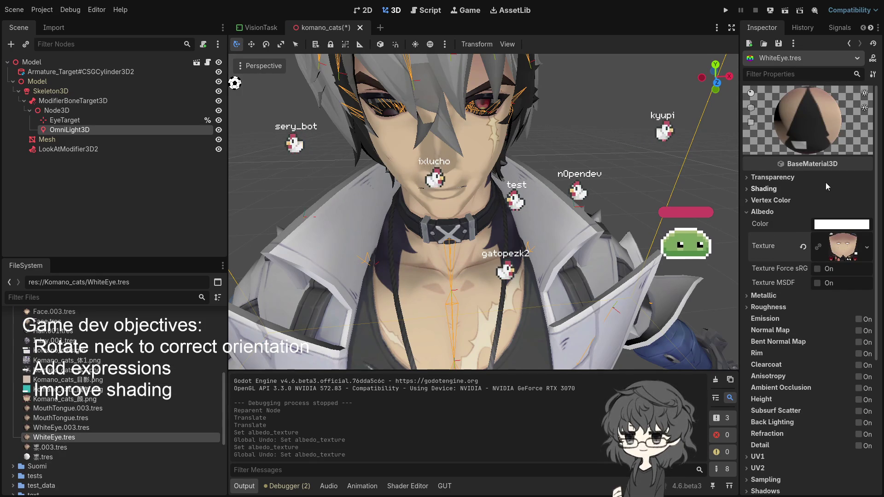
pyautogui.click(787, 180)
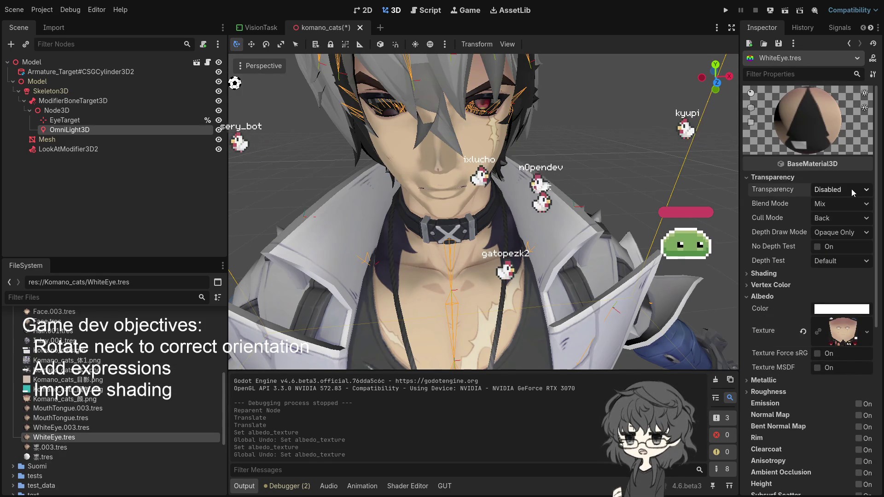
pyautogui.click(828, 220)
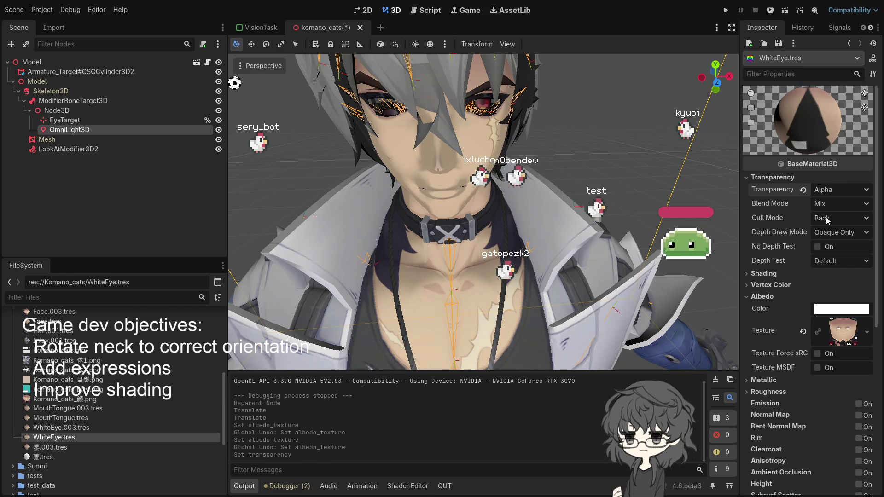
pyautogui.click(803, 190)
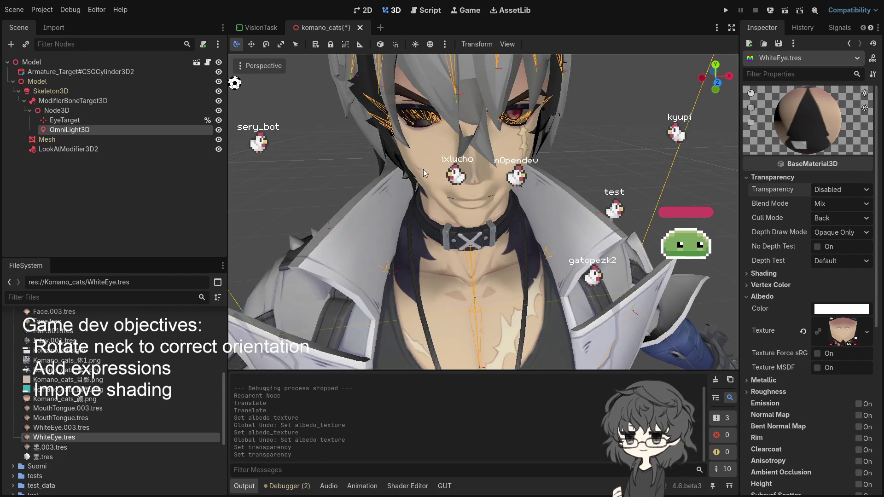
pyautogui.scroll(-6, 476, 171)
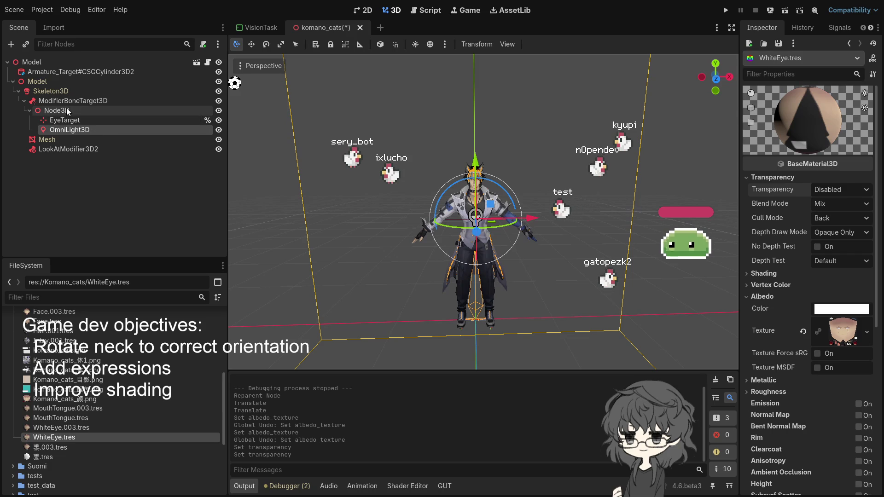
# Step: Delete the unused Armature_Target#CSGCylinder3D2 node
pyautogui.click(61, 150)
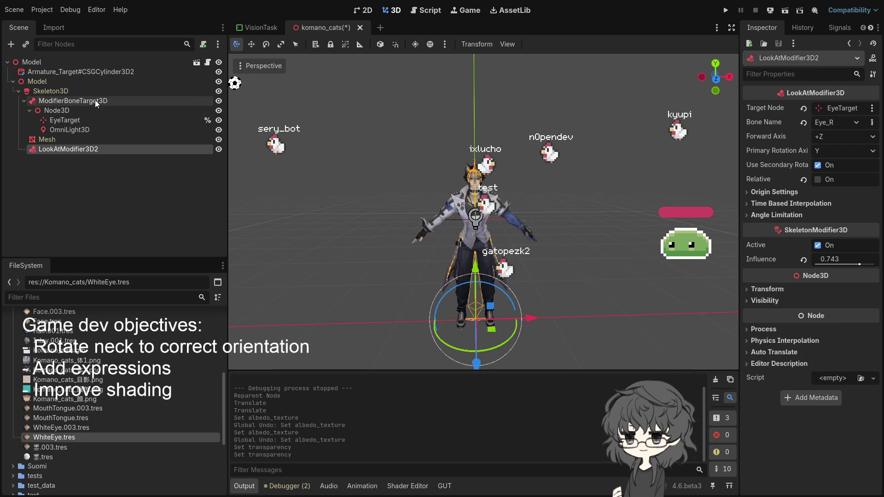
pyautogui.click(70, 78)
pyautogui.click(95, 73)
pyautogui.press('Delete')
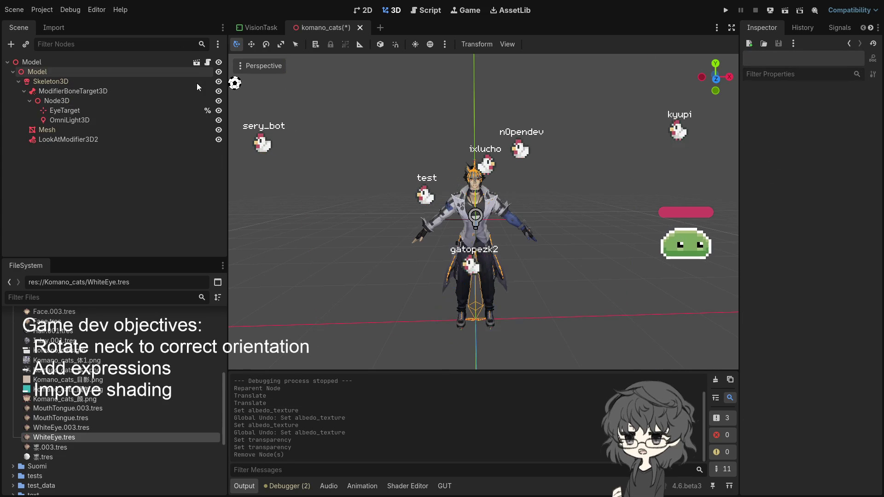
# Step: Duplicate LookAtModifier3D2 and change the original's Bone Name from Eye_R to Eye_L
pyautogui.click(80, 139)
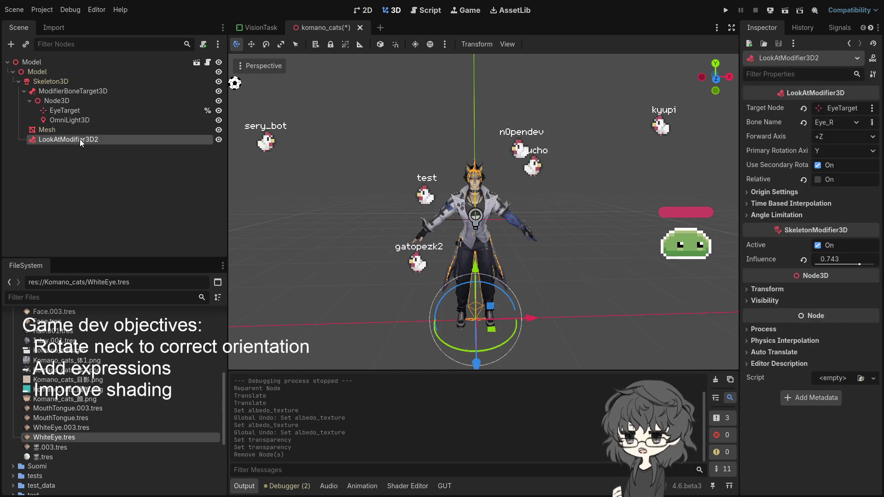
pyautogui.hotkey('ctrl', 'd')
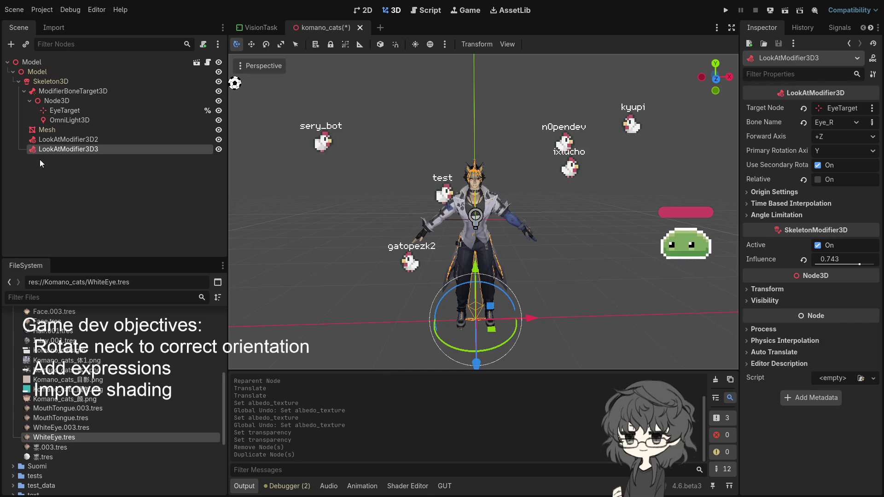
pyautogui.click(101, 138)
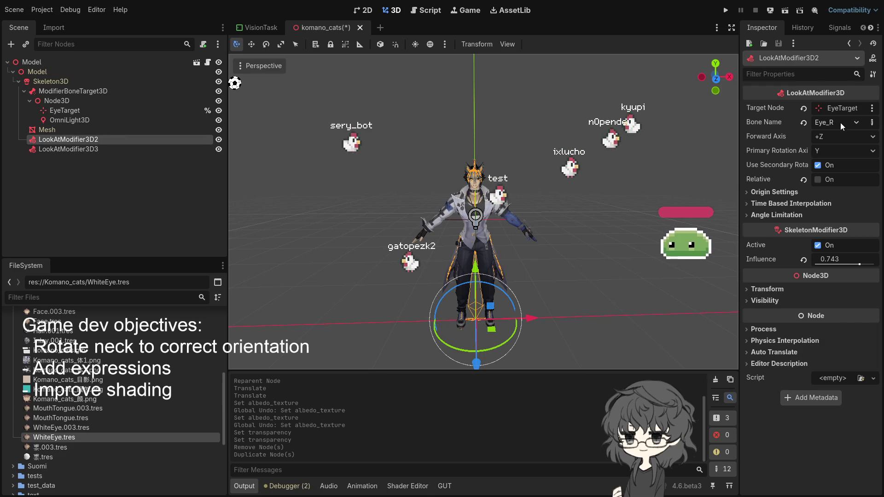
pyautogui.click(872, 122)
pyautogui.press('BackSpace')
pyautogui.write('L')
pyautogui.click(855, 124)
# Step: Orbit around the character and select Node3D holding the eye target
pyautogui.scroll(10, 592, 182)
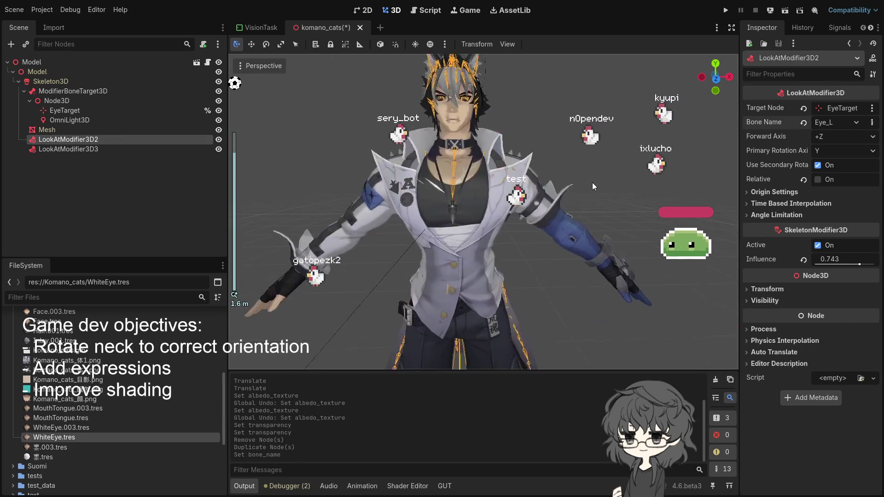
pyautogui.scroll(-8, 592, 175)
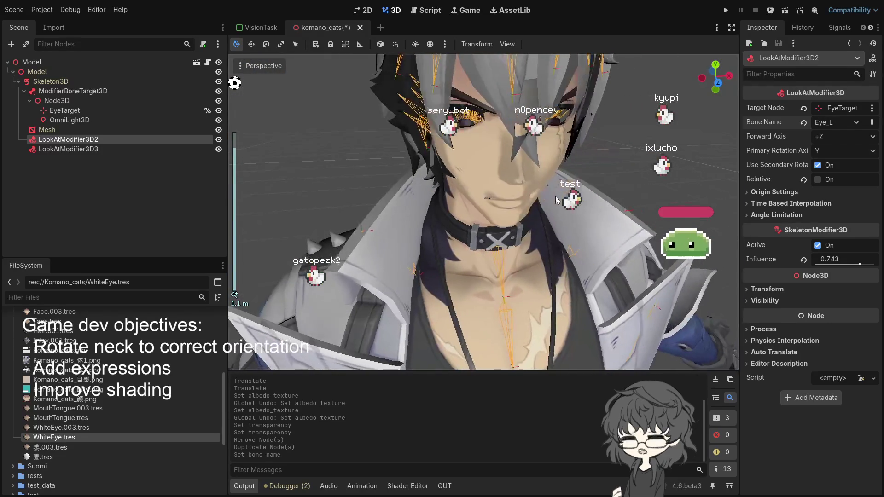
pyautogui.moveTo(593, 176); pyautogui.dragTo(670, 170)
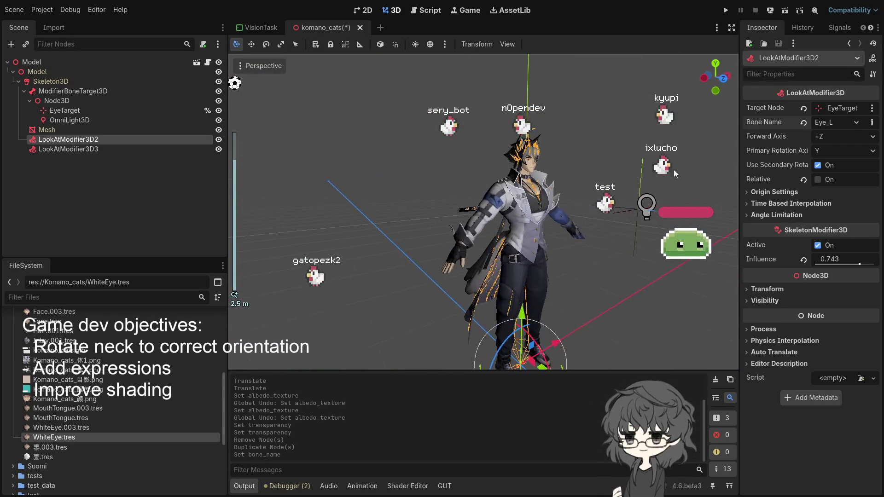
pyautogui.click(68, 103)
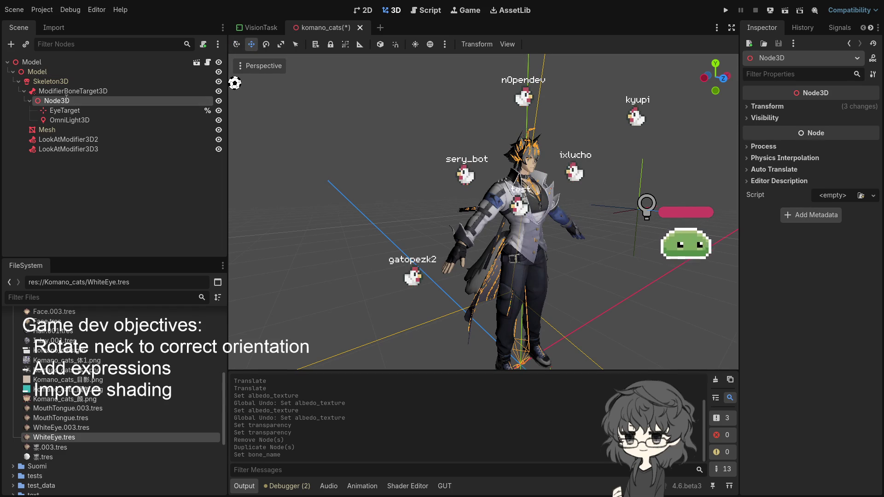
# Step: Drag Node3D along its Y axis to reposition the eye target, then switch to Blender
pyautogui.scroll(-3, 487, 154)
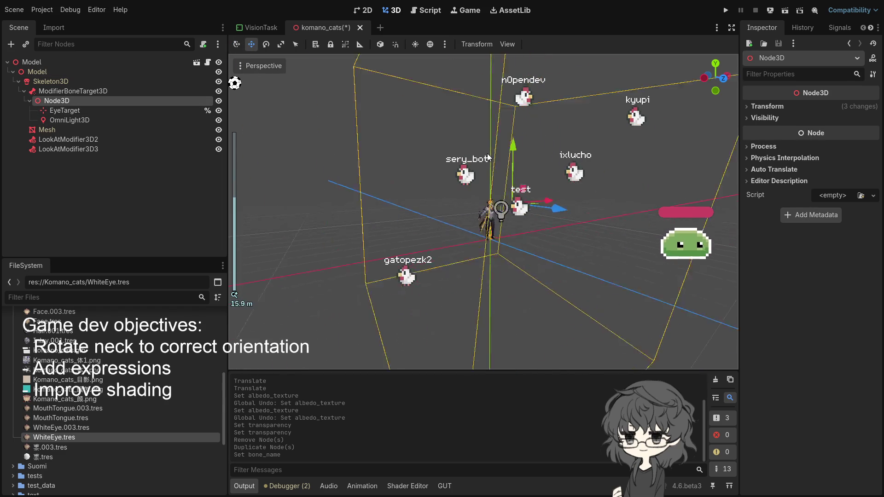
pyautogui.moveTo(669, 138)
pyautogui.mouseDown()
pyautogui.moveTo(554, 172)
pyautogui.moveTo(463, 164)
pyautogui.mouseUp()
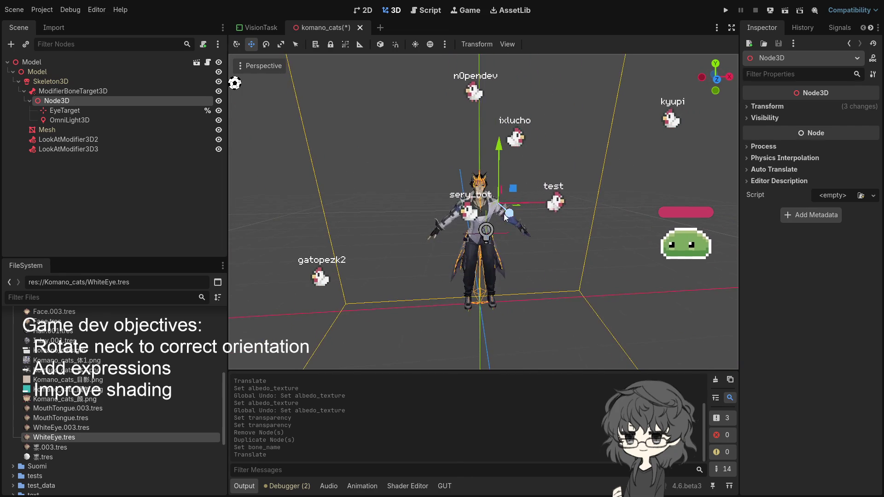
pyautogui.scroll(2, 501, 220)
pyautogui.scroll(5, 490, 200)
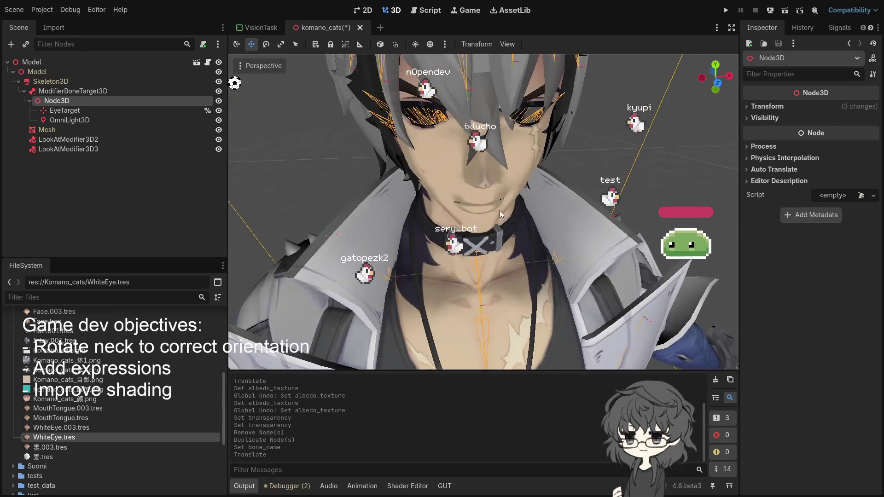
pyautogui.scroll(-5, 466, 203)
pyautogui.scroll(-5, 466, 203)
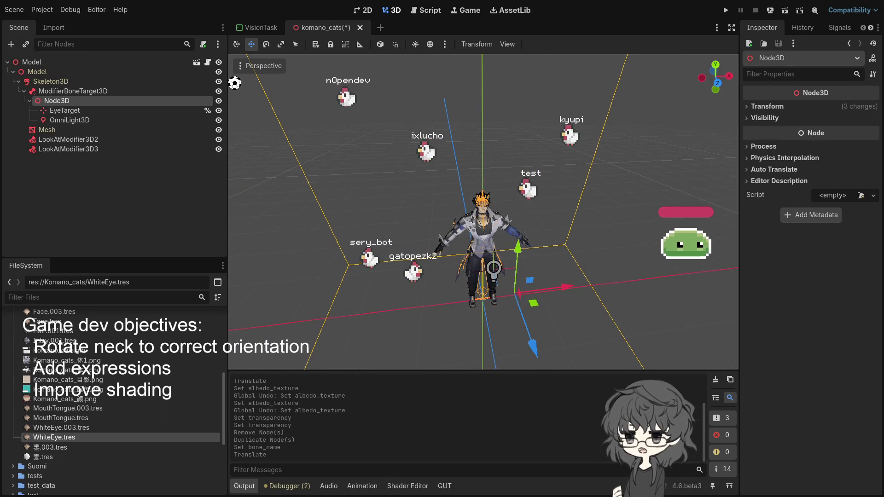
pyautogui.hotkey('alt', 'Tab')
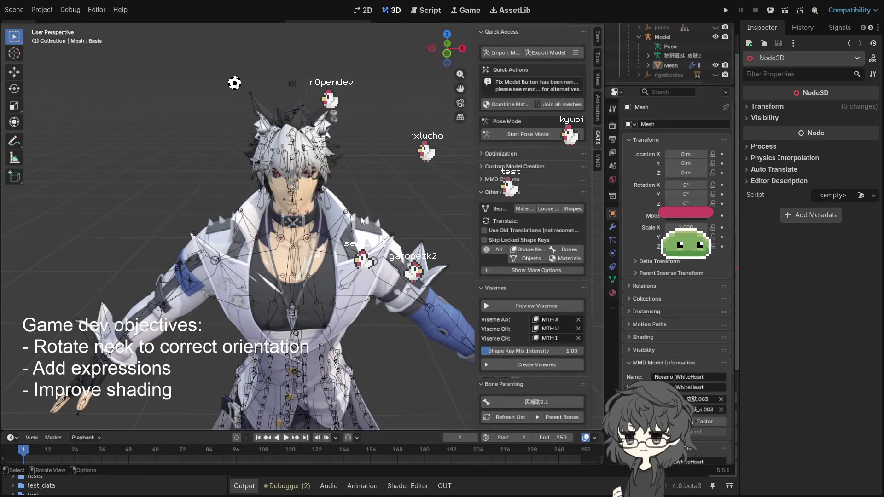
# Step: Select the character mesh and enter Edit Mode
pyautogui.click(325, 203)
pyautogui.click(351, 208)
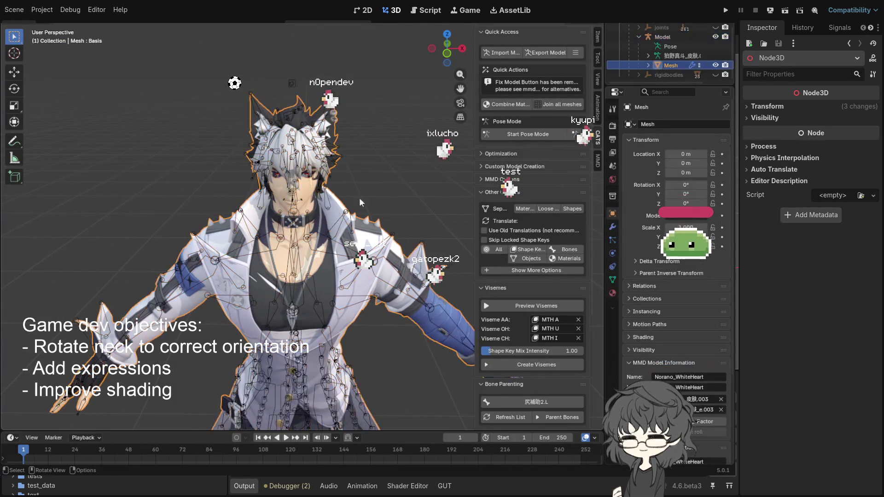
pyautogui.hotkey('ctrl', 'n')
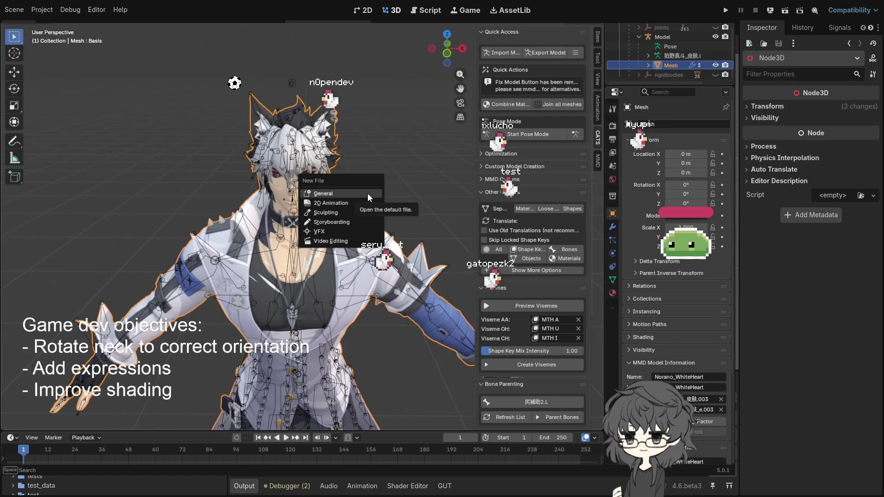
pyautogui.press('Escape')
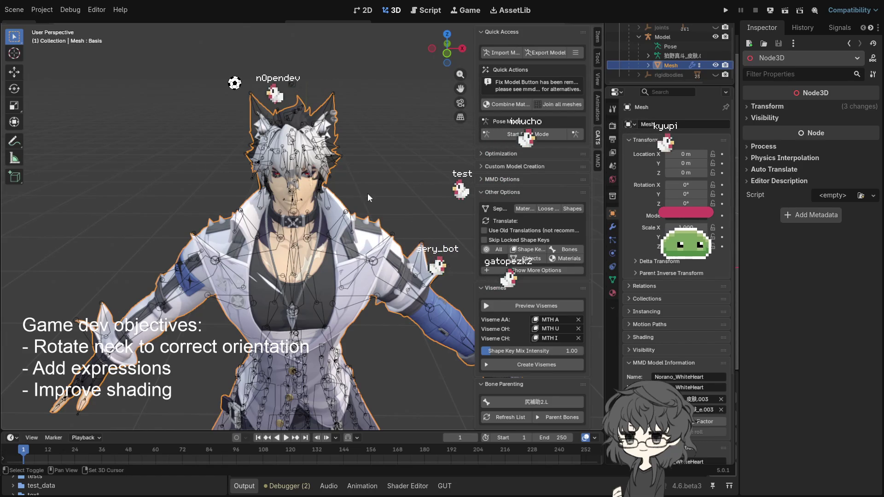
pyautogui.press('Tab')
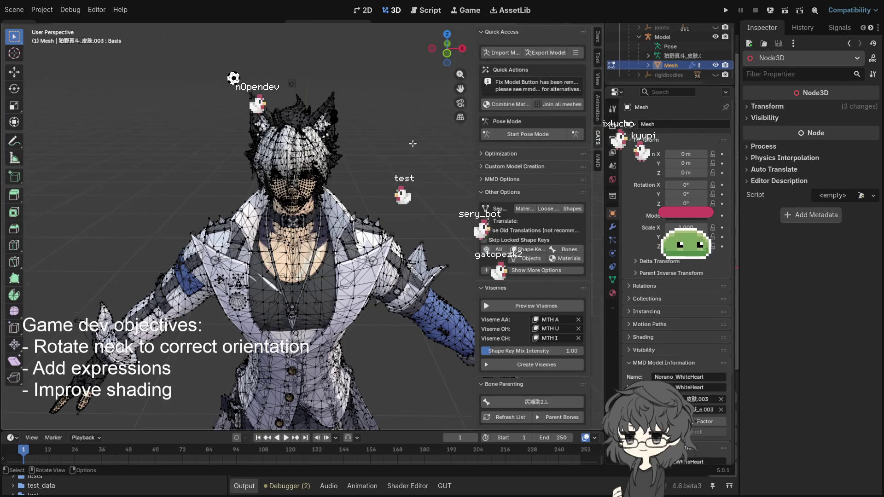
pyautogui.scroll(-5, 393, 153)
pyautogui.scroll(3, 370, 172)
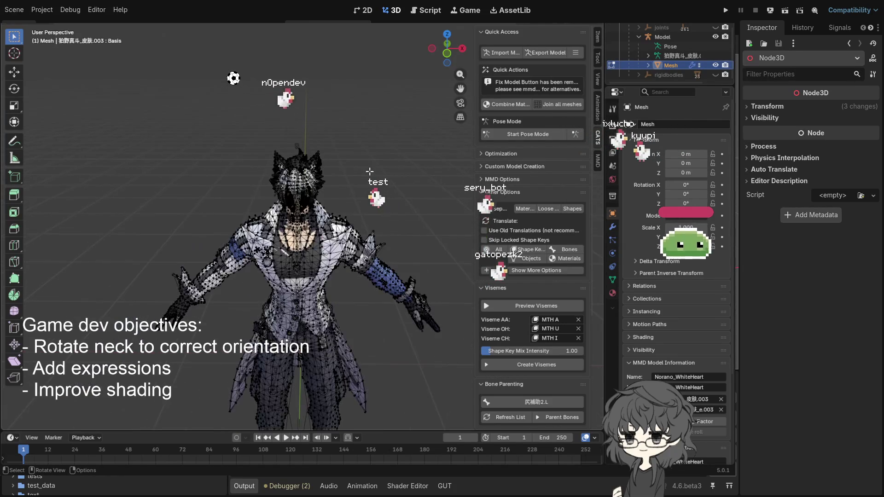
pyautogui.rightClick(657, 65)
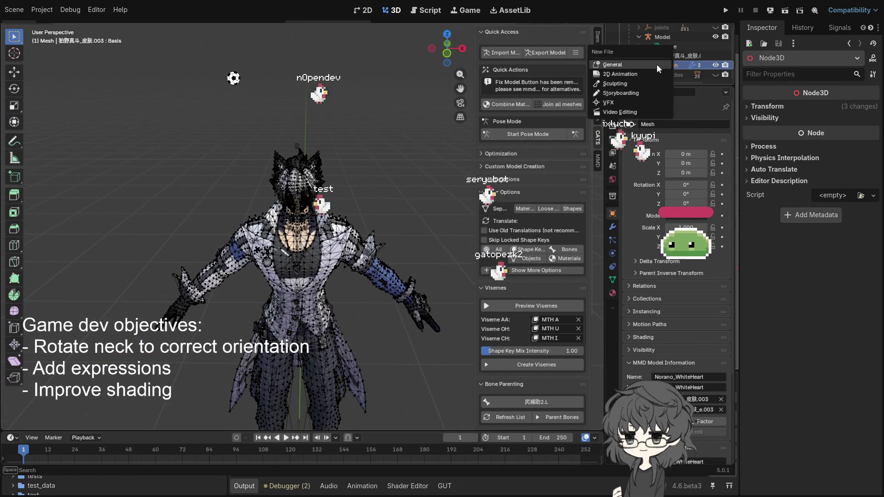
pyautogui.press('Escape')
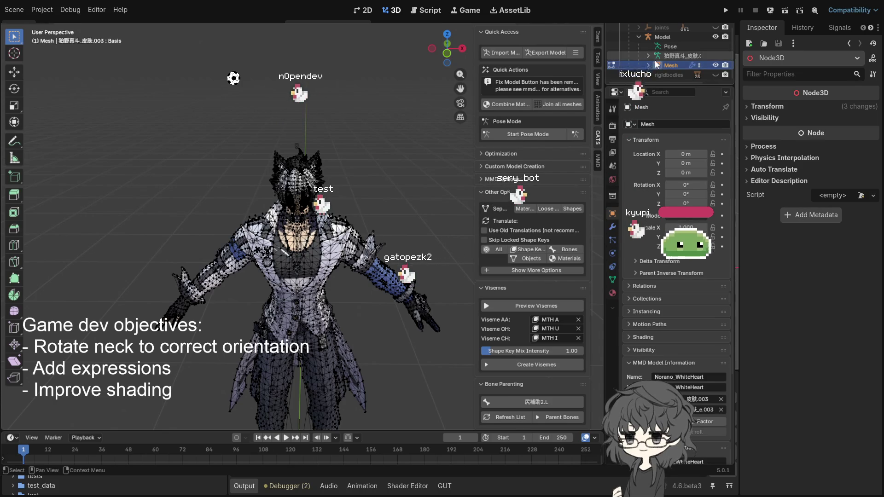
# Step: Select all of the Model mesh, recalculate normals to Inside, and save Komano_cats_2.blend
pyautogui.click(667, 35)
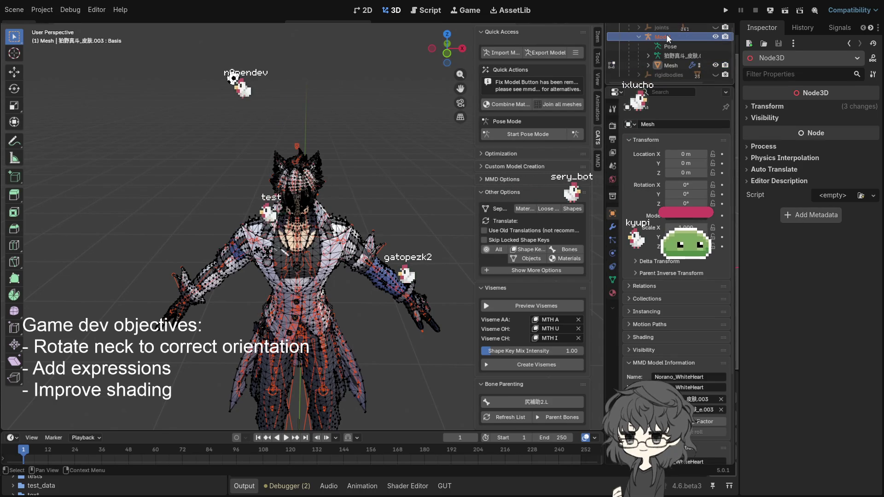
pyautogui.hotkey('alt', 'a')
pyautogui.press('a')
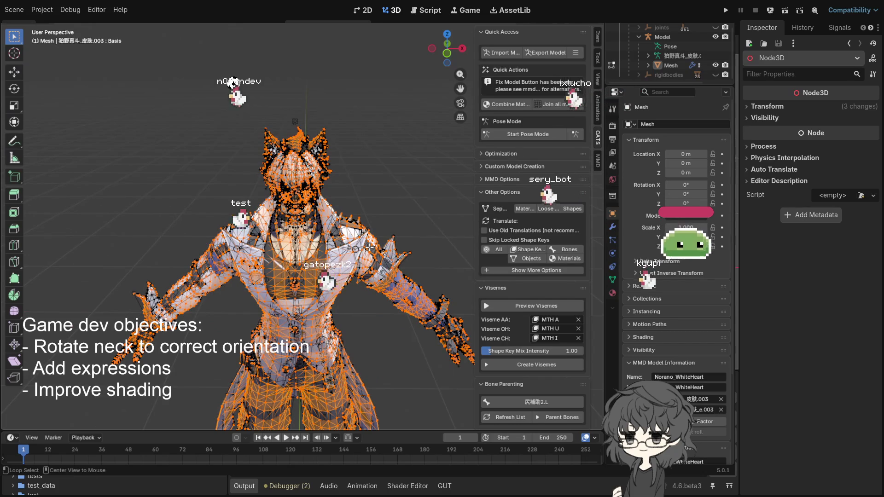
pyautogui.hotkey('alt', 'n')
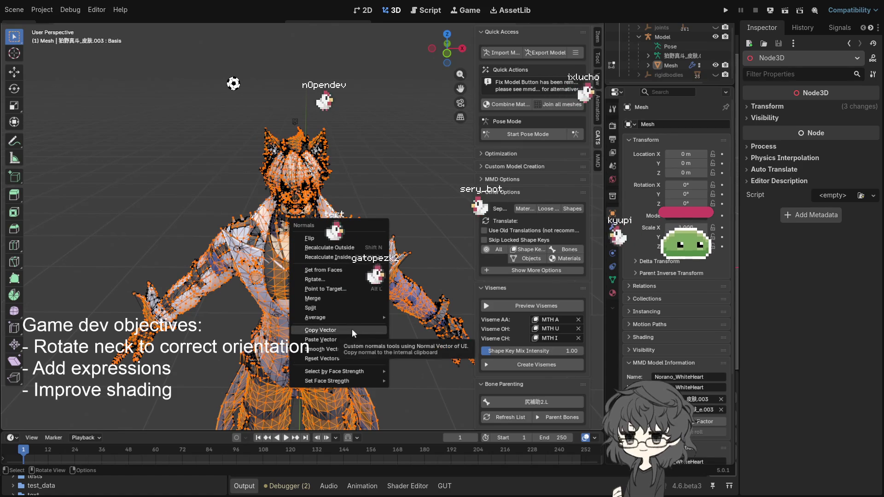
pyautogui.moveTo(345, 384)
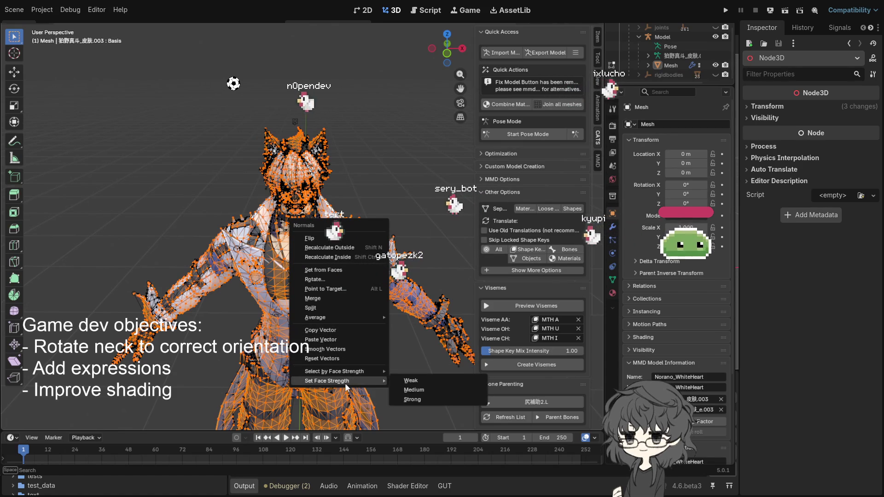
pyautogui.click(325, 256)
pyautogui.scroll(-5, 325, 256)
pyautogui.scroll(4, 356, 254)
pyautogui.scroll(-2, 355, 255)
pyautogui.hotkey('ctrl', 's')
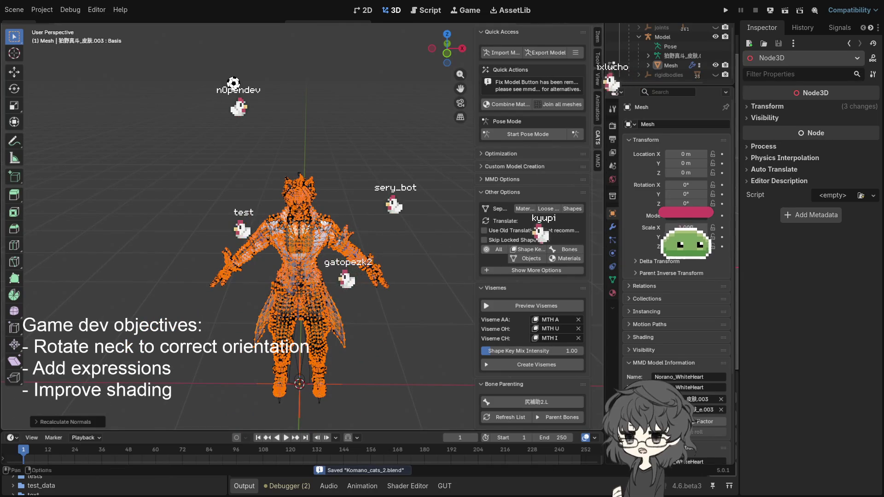
# Step: Select Model in the Outliner and switch the mesh back to Object Mode
pyautogui.press('F4')
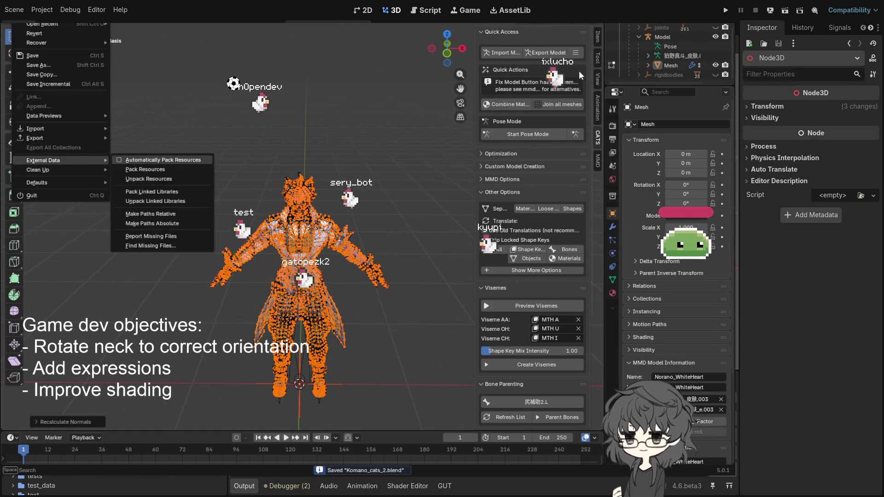
pyautogui.click(657, 38)
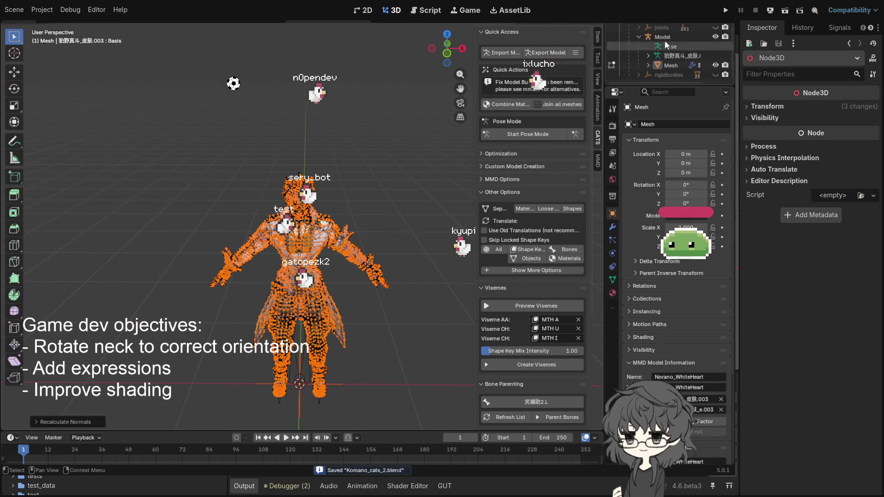
pyautogui.scroll(2, 663, 37)
pyautogui.scroll(-2, 667, 41)
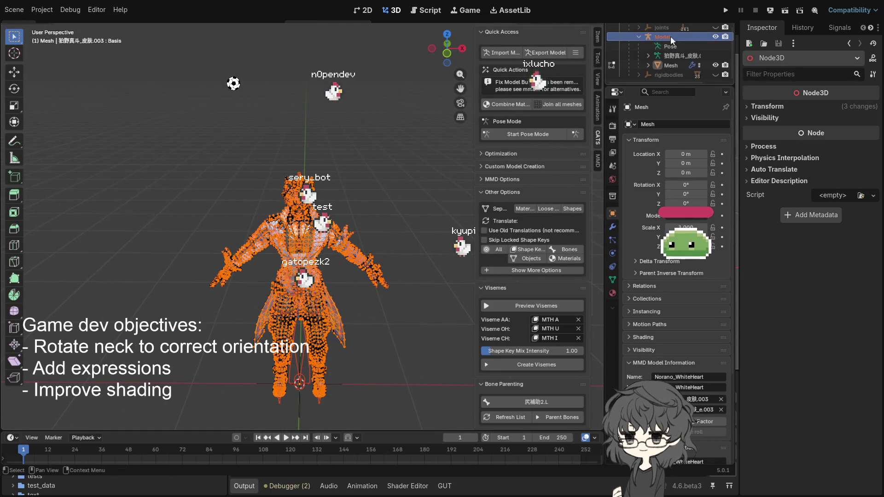
pyautogui.click(662, 34)
pyautogui.press('Tab')
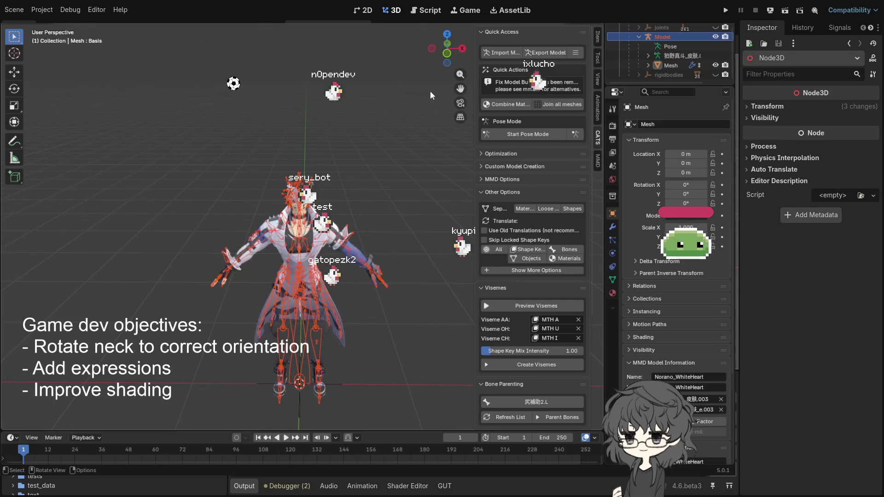
# Step: Select the Mesh object and look over the export formats without exporting
pyautogui.click(670, 66)
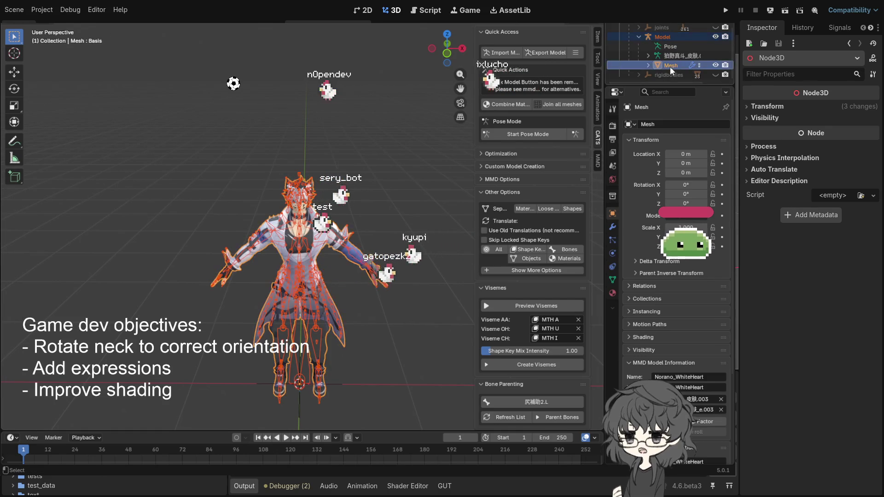
pyautogui.press('F4')
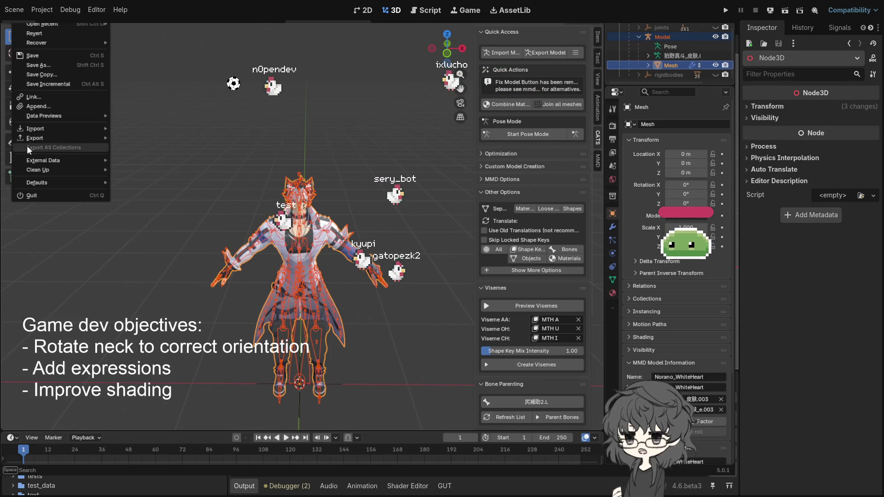
pyautogui.moveTo(56, 139)
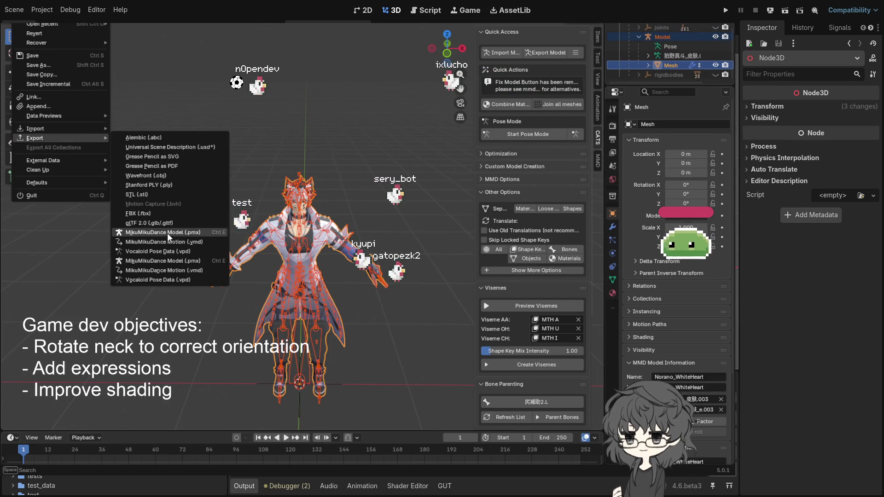
pyautogui.press('Escape')
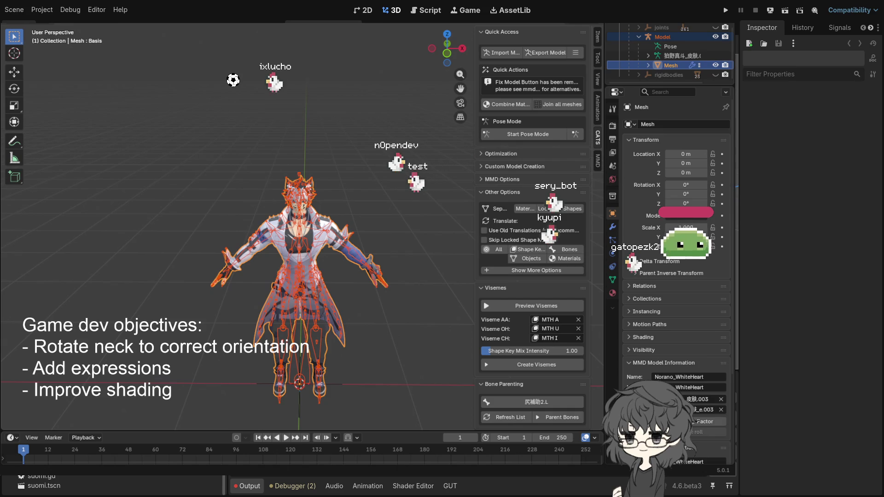
# Step: Orbit and zoom around the character to inspect its upper and full body
pyautogui.moveTo(322, 203); pyautogui.dragTo(166, 188)
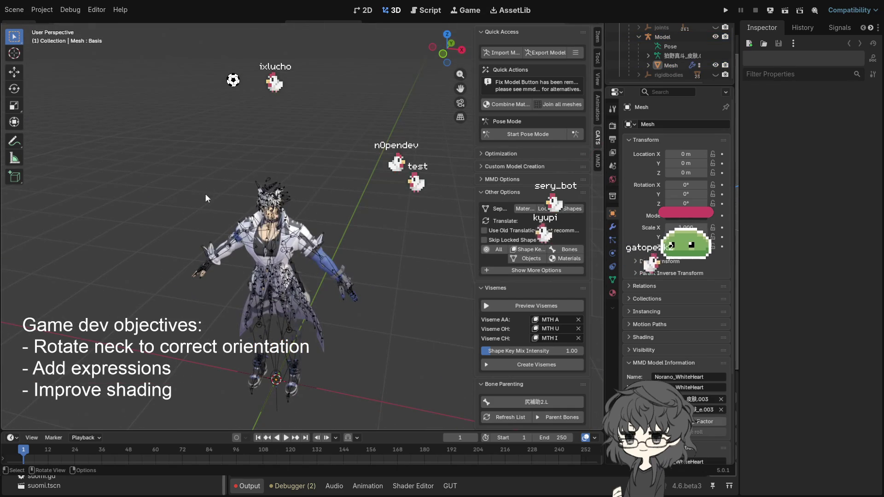
pyautogui.moveTo(275, 169)
pyautogui.mouseDown()
pyautogui.moveTo(336, 152)
pyautogui.moveTo(341, 164)
pyautogui.moveTo(348, 159)
pyautogui.moveTo(341, 128)
pyautogui.moveTo(336, 155)
pyautogui.mouseUp()
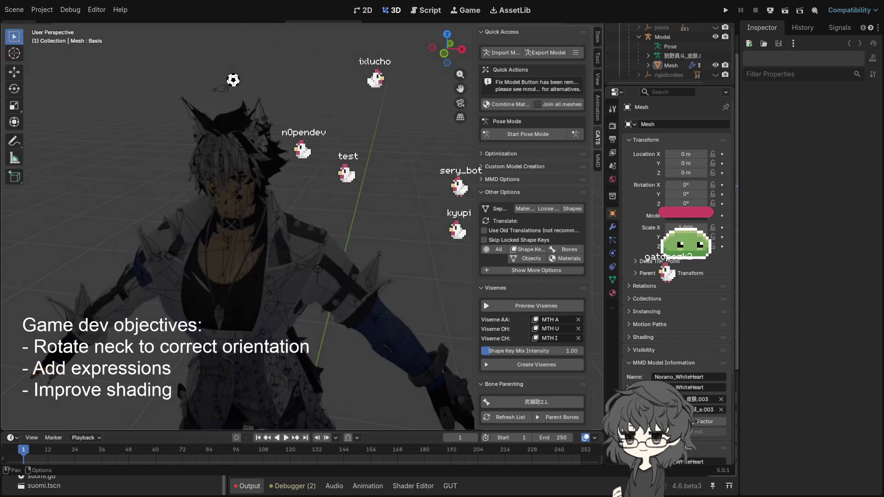
pyautogui.moveTo(350, 119)
pyautogui.mouseDown()
pyautogui.moveTo(331, 140)
pyautogui.moveTo(333, 95)
pyautogui.moveTo(295, 118)
pyautogui.moveTo(321, 159)
pyautogui.mouseUp()
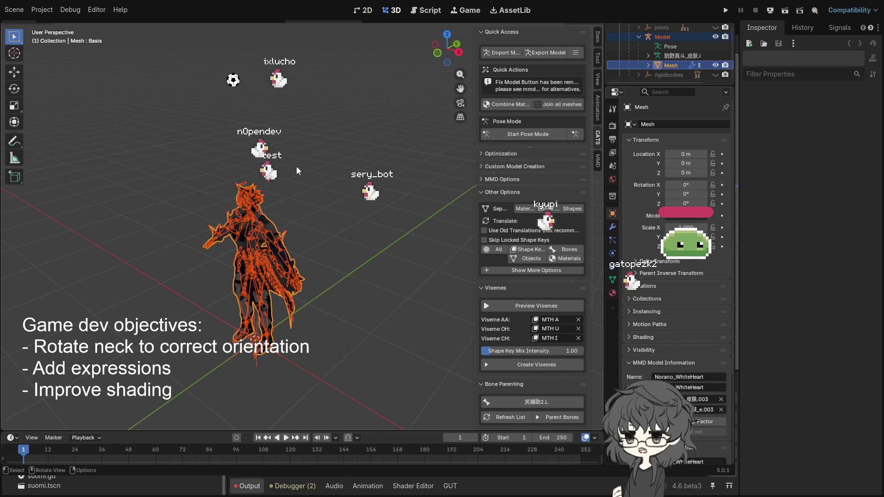
pyautogui.hotkey('ctrl', 'n')
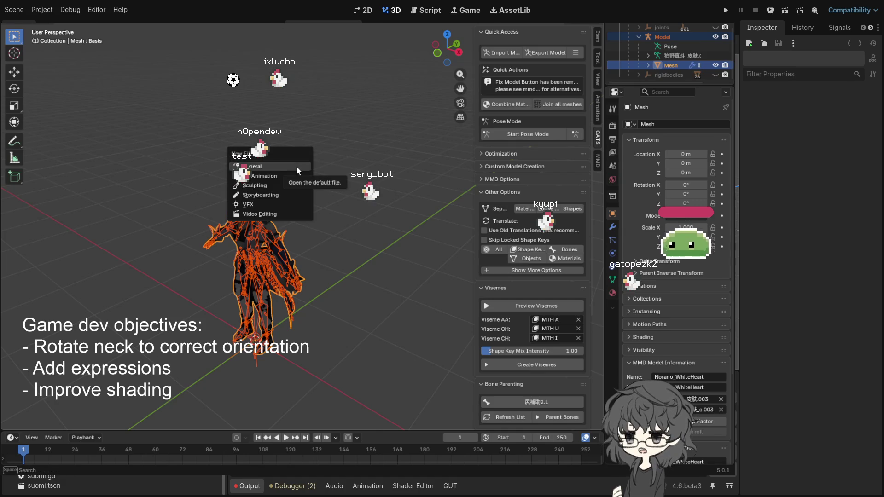
pyautogui.press('Escape')
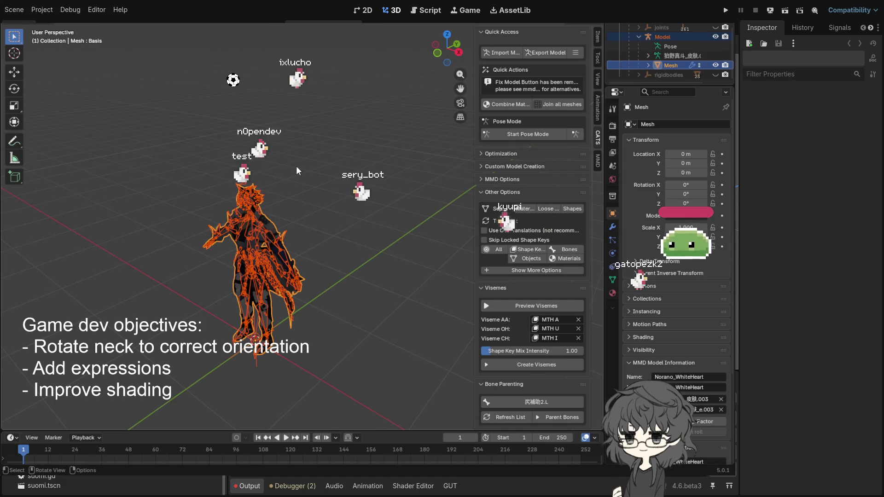
# Step: Deselect all, select the Mesh object in the Outliner, and enter Edit Mode
pyautogui.hotkey('alt', 'a')
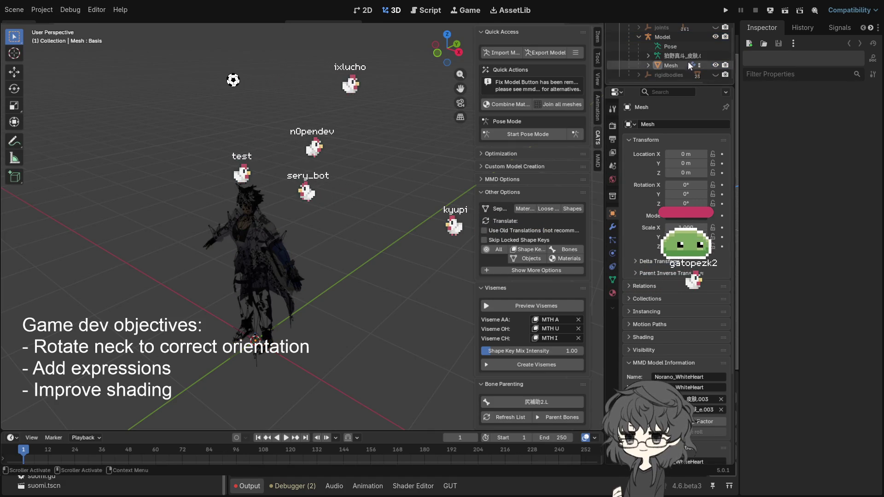
pyautogui.click(674, 65)
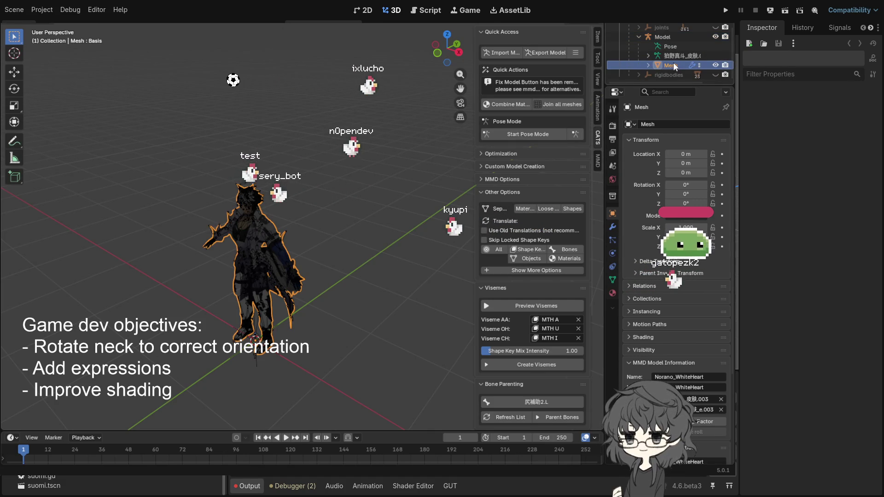
pyautogui.rightClick(673, 63)
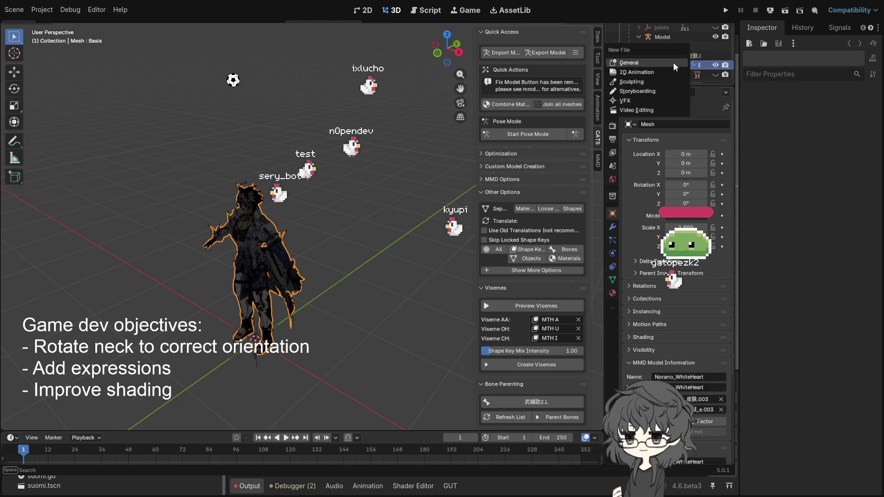
pyautogui.press('Escape')
pyautogui.press('Tab')
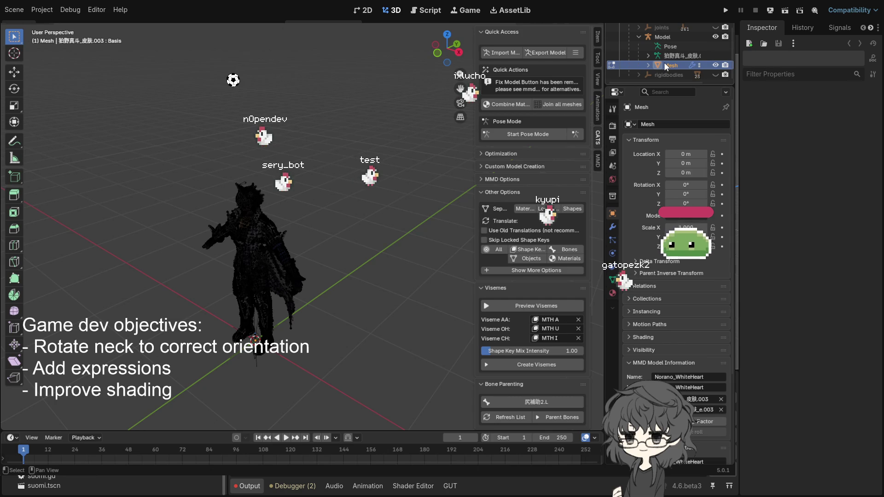
pyautogui.rightClick(664, 62)
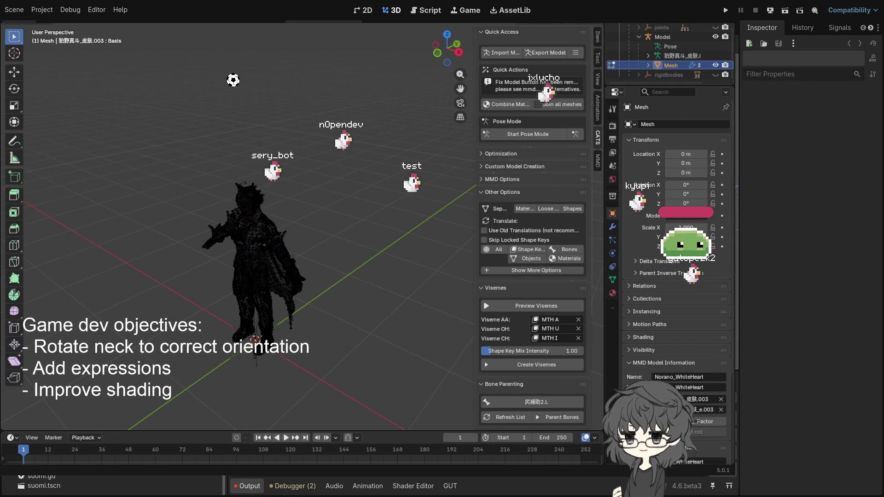
pyautogui.hotkey('alt', 'Tab')
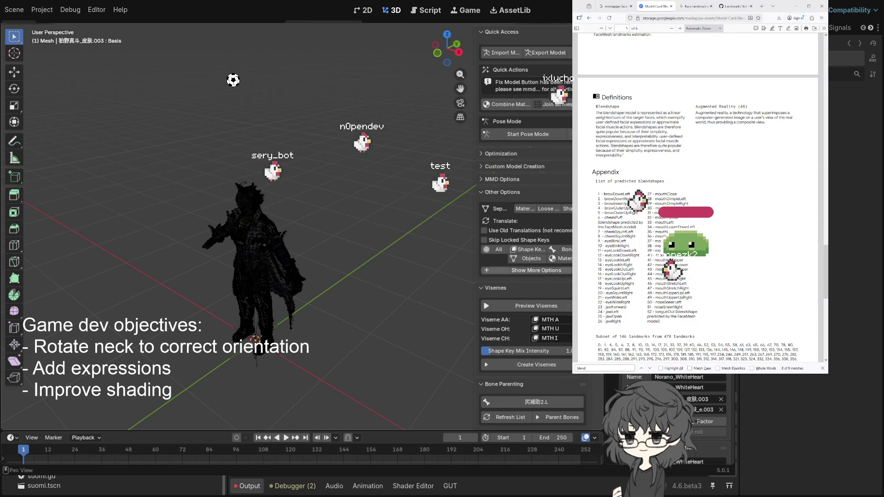
# Step: Search 'blender fix model normals' and open the Stack Exchange answer on recalculating normals
pyautogui.click(762, 7)
pyautogui.write('blender fix m')
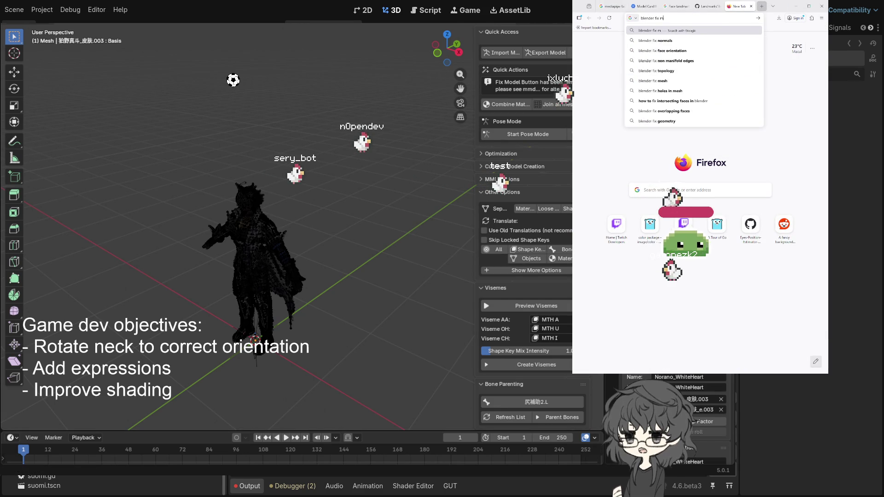
pyautogui.write('odel normals')
pyautogui.press('Return')
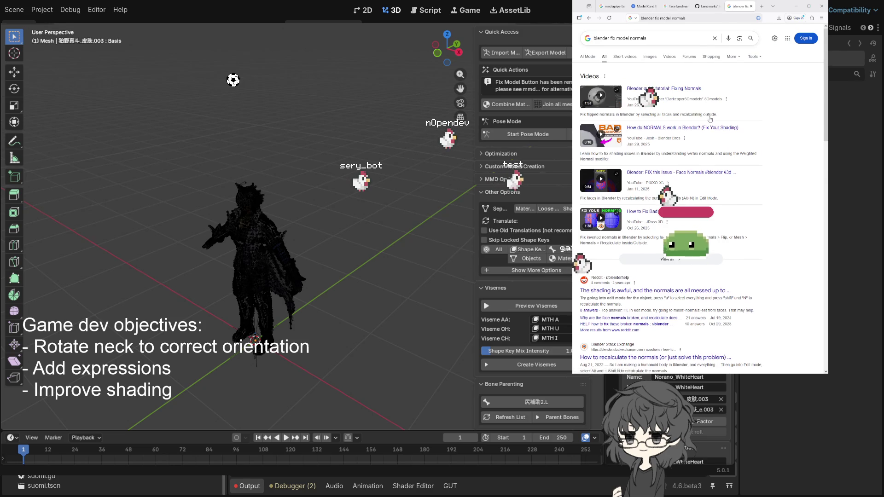
pyautogui.scroll(-3, 709, 117)
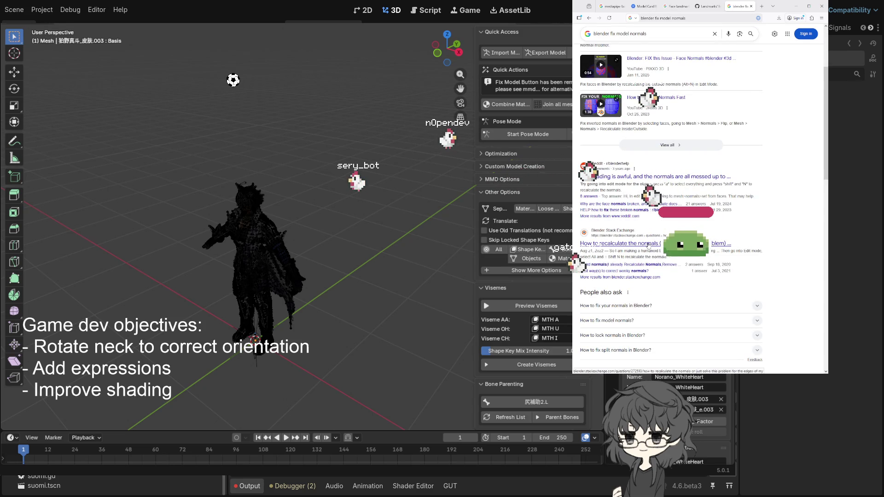
pyautogui.click(648, 245)
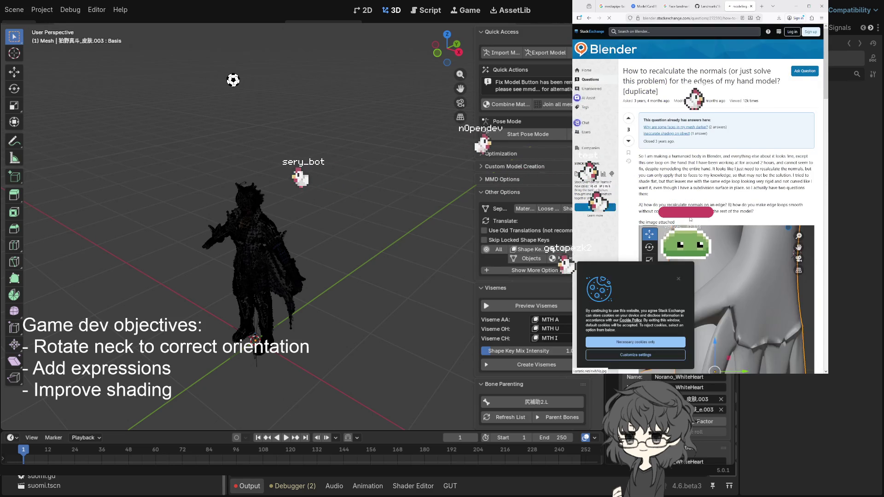
pyautogui.scroll(-10, 721, 207)
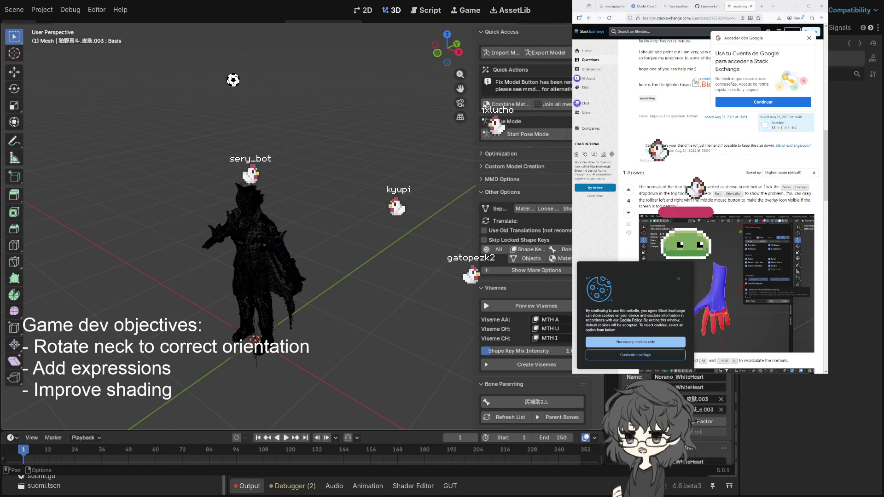
pyautogui.click(113, 16)
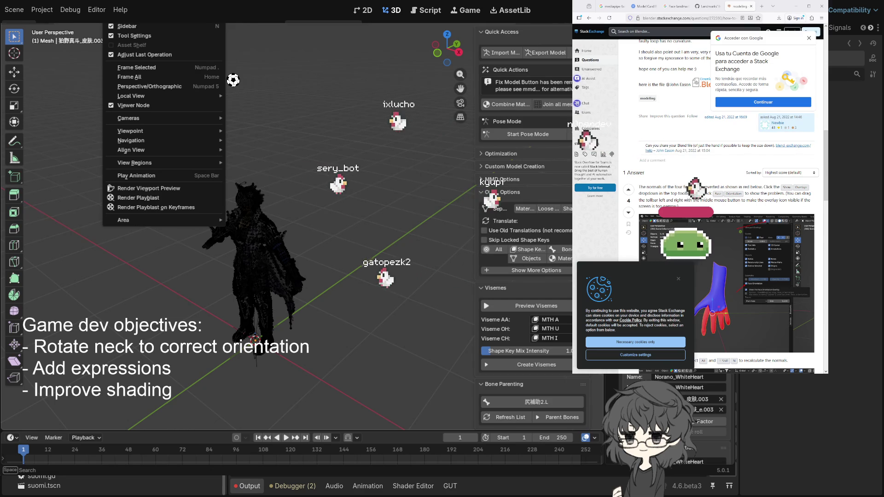
pyautogui.press('Escape')
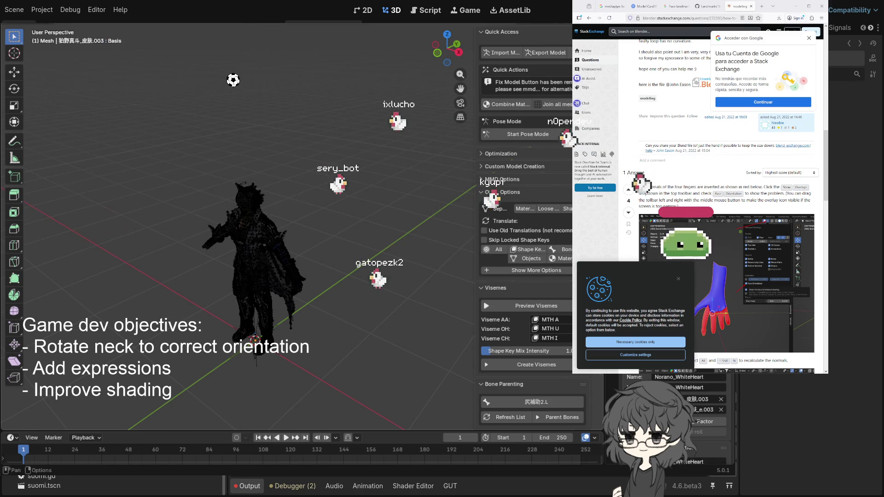
# Step: Enlarge the answer's screenshot, then turn on the Face Orientation overlay in the viewport
pyautogui.click(727, 283)
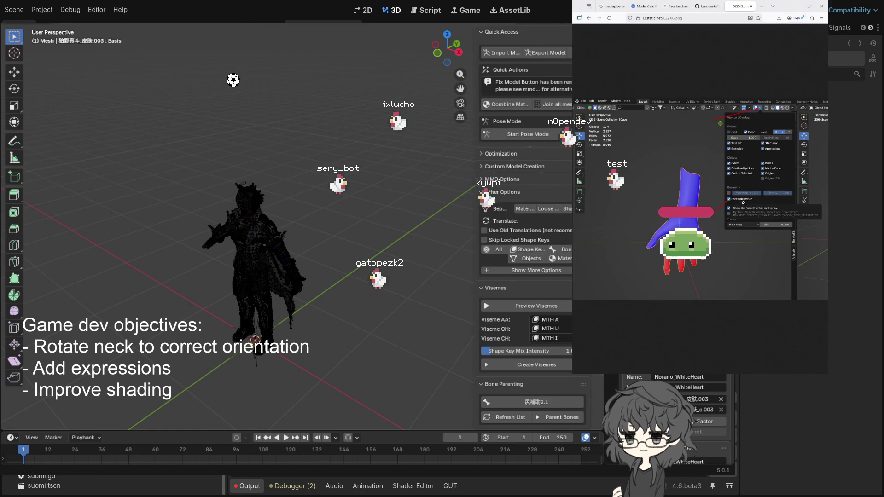
pyautogui.click(735, 121)
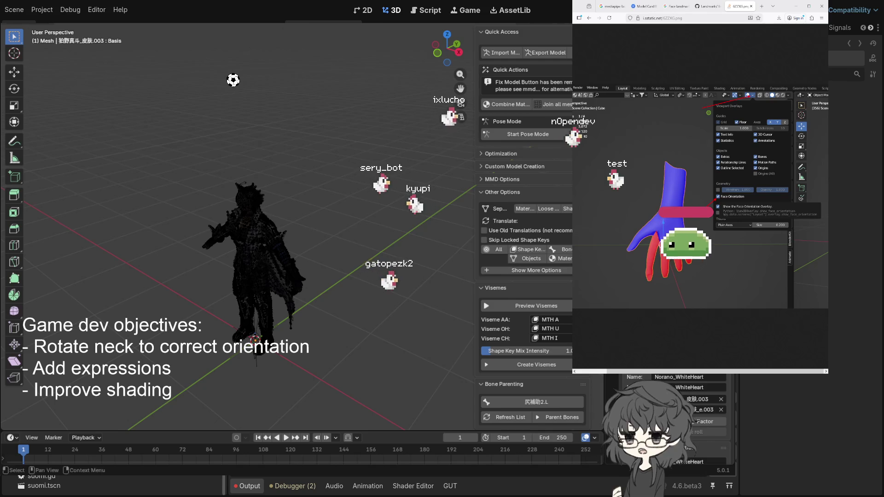
pyautogui.click(509, 14)
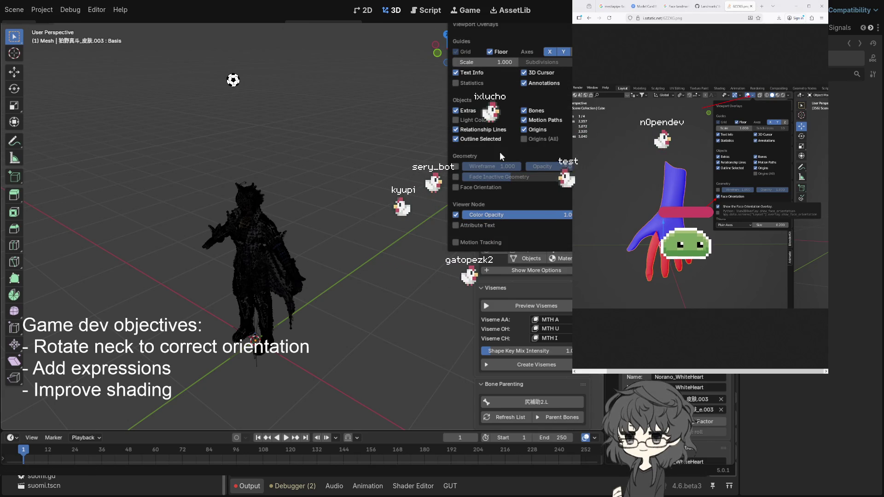
pyautogui.click(454, 187)
pyautogui.moveTo(341, 197)
pyautogui.mouseDown()
pyautogui.moveTo(365, 192)
pyautogui.moveTo(332, 158)
pyautogui.moveTo(290, 168)
pyautogui.moveTo(404, 190)
pyautogui.mouseUp()
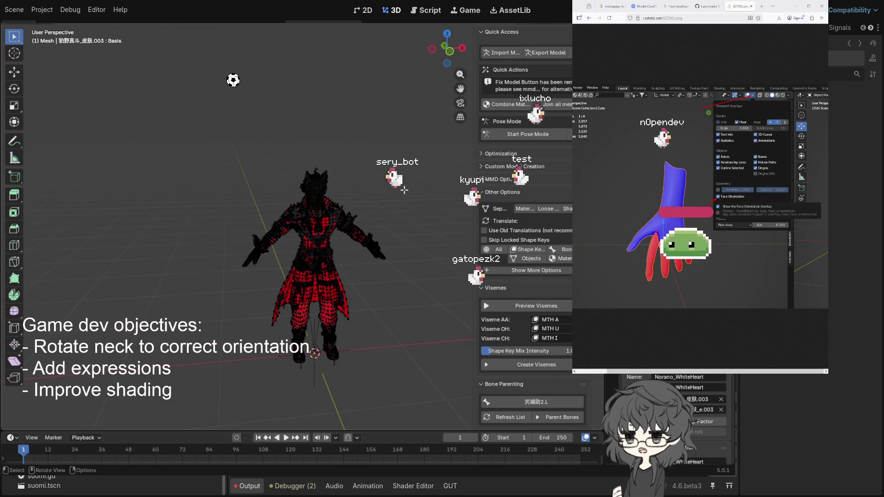
# Step: Return to the answer, orbit slightly, and select the whole character mesh
pyautogui.click(590, 18)
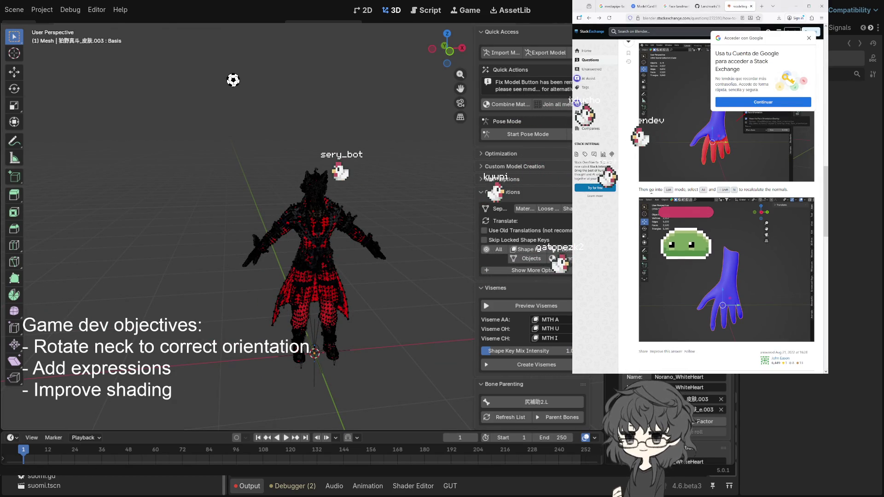
pyautogui.moveTo(364, 138)
pyautogui.mouseDown()
pyautogui.moveTo(375, 137)
pyautogui.moveTo(330, 131)
pyautogui.mouseUp()
pyautogui.press('a')
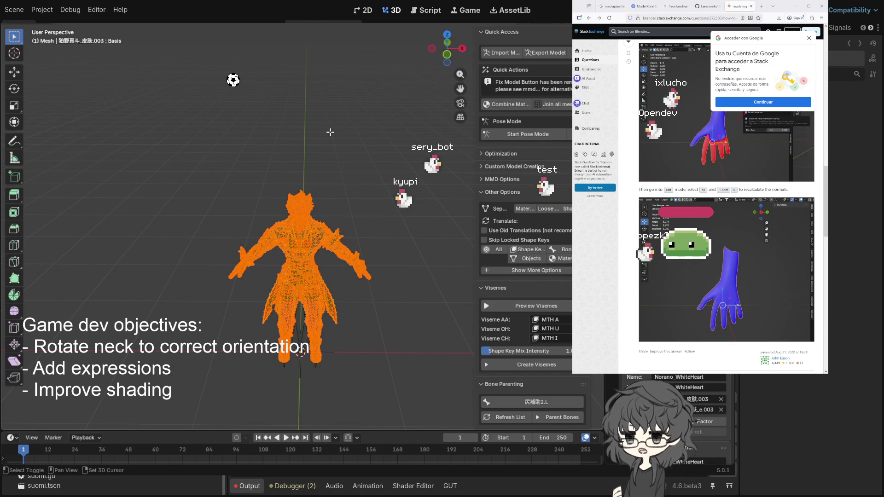
# Step: Recalculate the mesh normals outward with Shift+N, deselect, and save Komano_cats_2.blend
pyautogui.hotkey('shift', 'n')
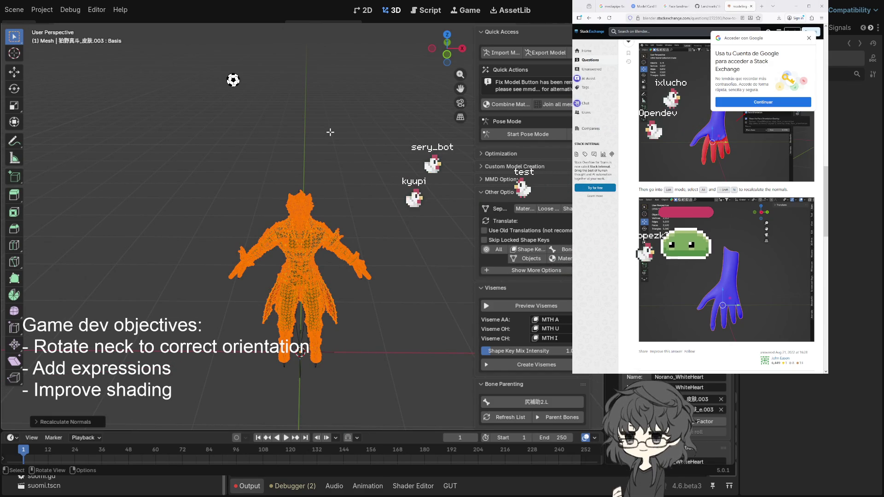
pyautogui.hotkey('alt', 'a')
pyautogui.moveTo(308, 150)
pyautogui.mouseDown()
pyautogui.moveTo(308, 126)
pyautogui.moveTo(158, 124)
pyautogui.moveTo(361, 134)
pyautogui.moveTo(302, 134)
pyautogui.mouseUp()
pyautogui.hotkey('ctrl', 's')
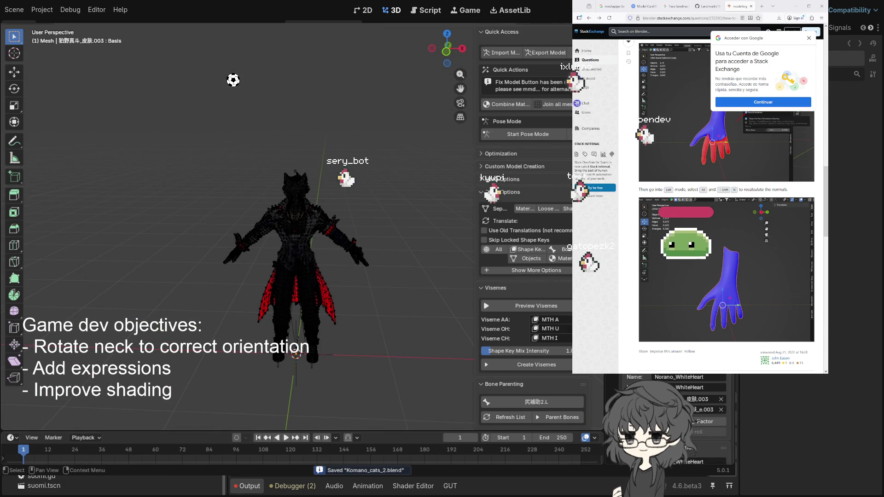
# Step: Select all, return to Object Mode, and bring up the File > Export formats
pyautogui.press('a')
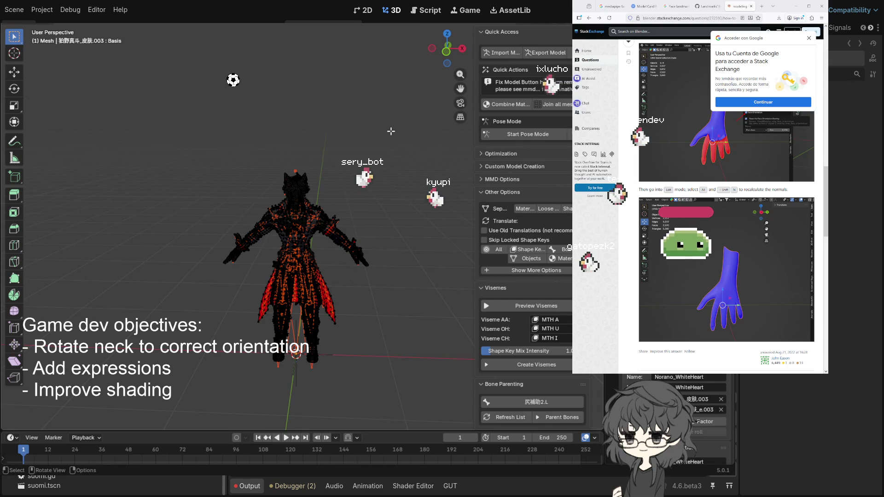
pyautogui.press('Tab')
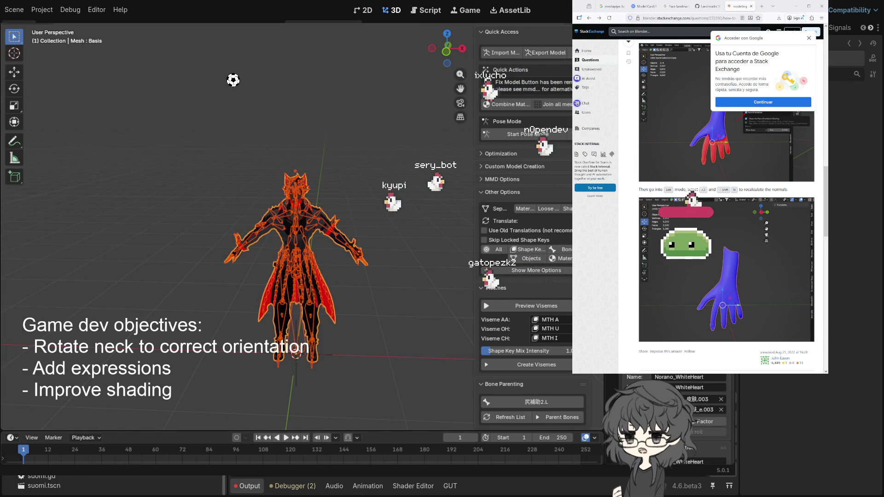
pyautogui.press('F4')
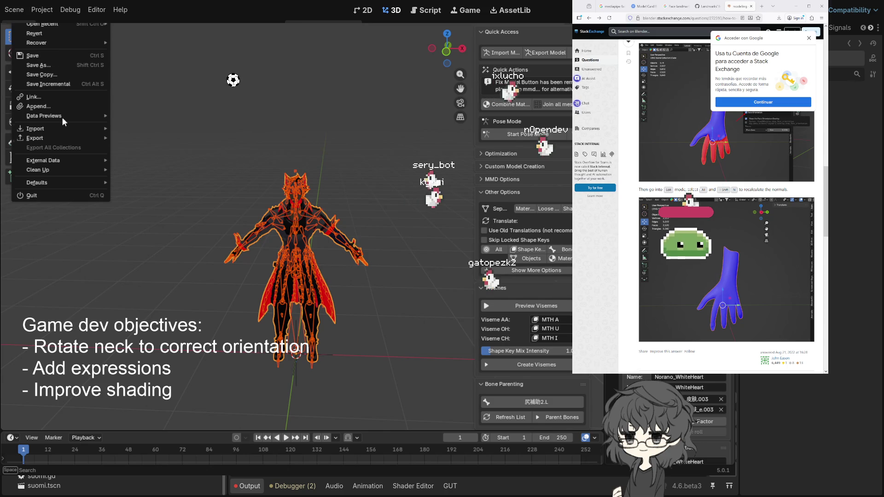
pyautogui.moveTo(62, 139)
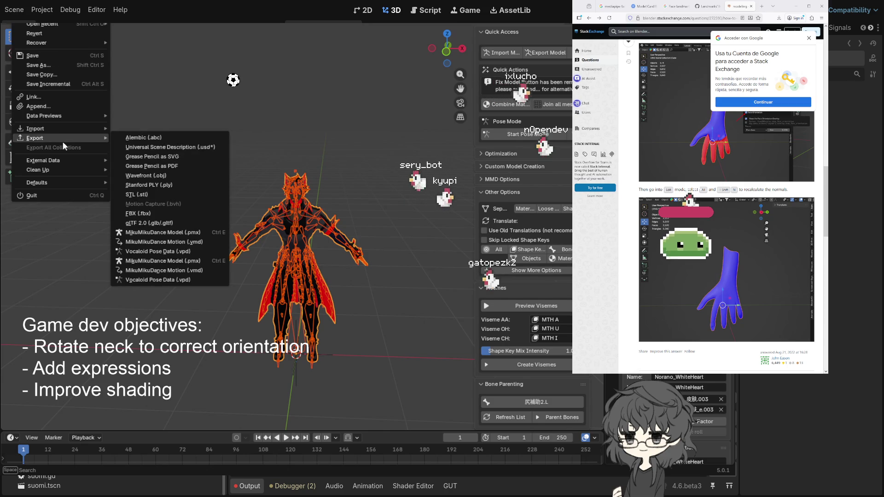
# Step: Choose glTF 2.0 (.glb/.gltf) from the Export submenu, closing the menu
pyautogui.click(179, 224)
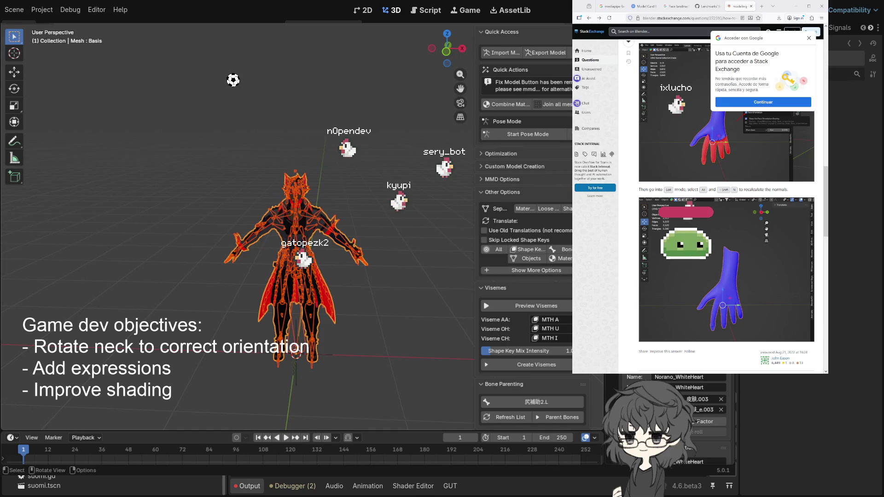
# Step: Deselect the character and zoom in, orbiting from the eyes toward the hair
pyautogui.click(168, 211)
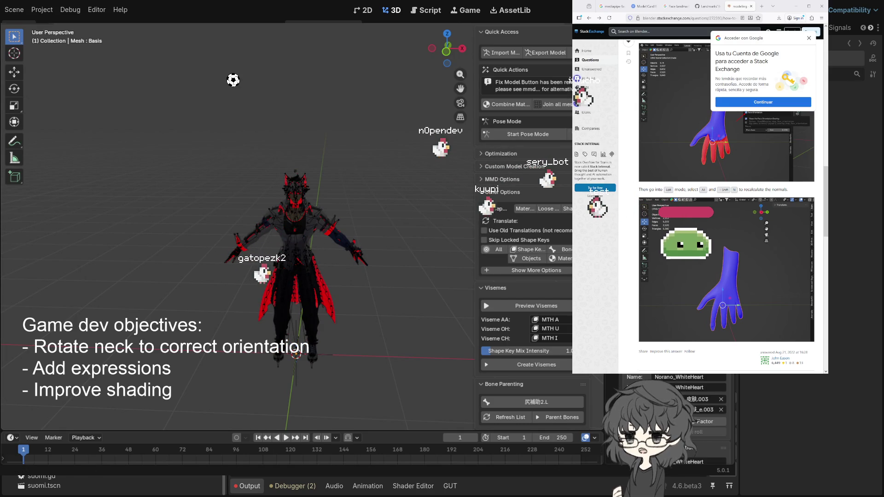
pyautogui.scroll(8, 288, 161)
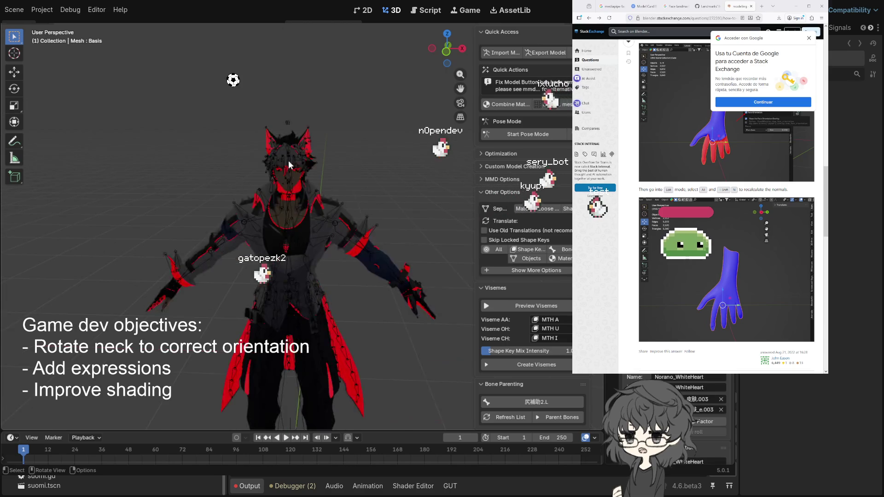
pyautogui.scroll(5, 345, 163)
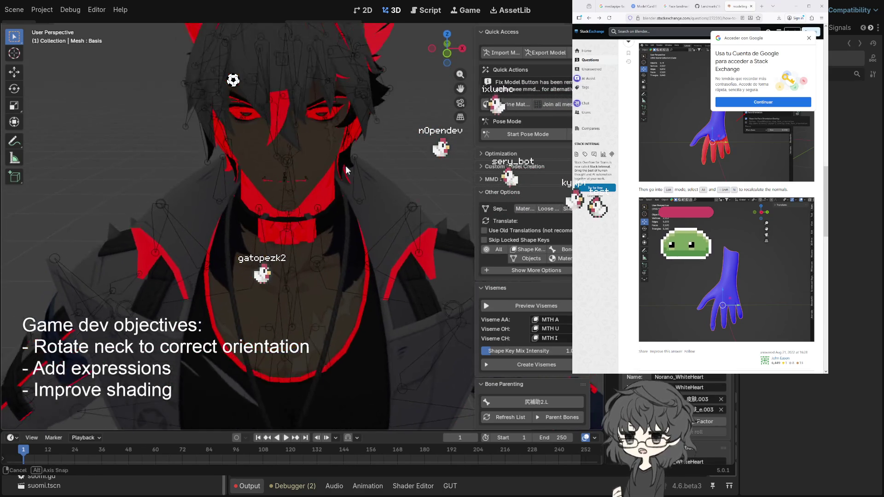
pyautogui.scroll(-3, 347, 164)
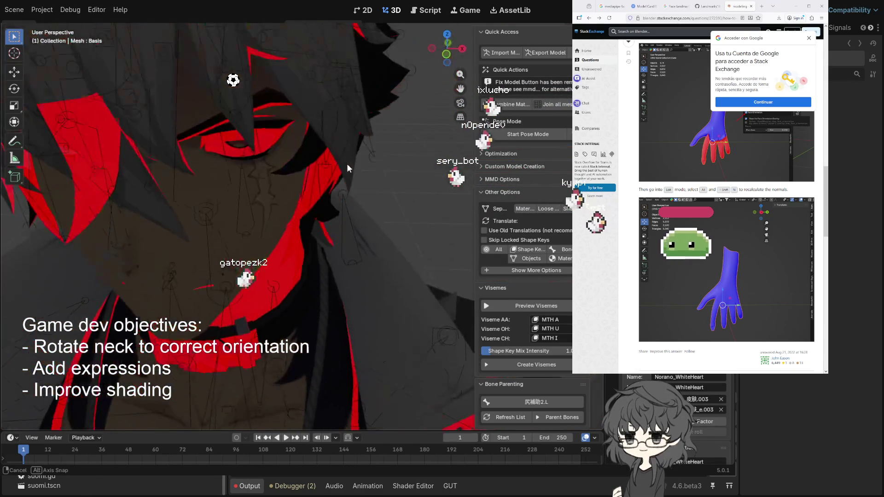
pyautogui.scroll(3, 210, 166)
pyautogui.moveTo(353, 216)
pyautogui.mouseDown()
pyautogui.moveTo(111, 201)
pyautogui.moveTo(104, 191)
pyautogui.mouseUp()
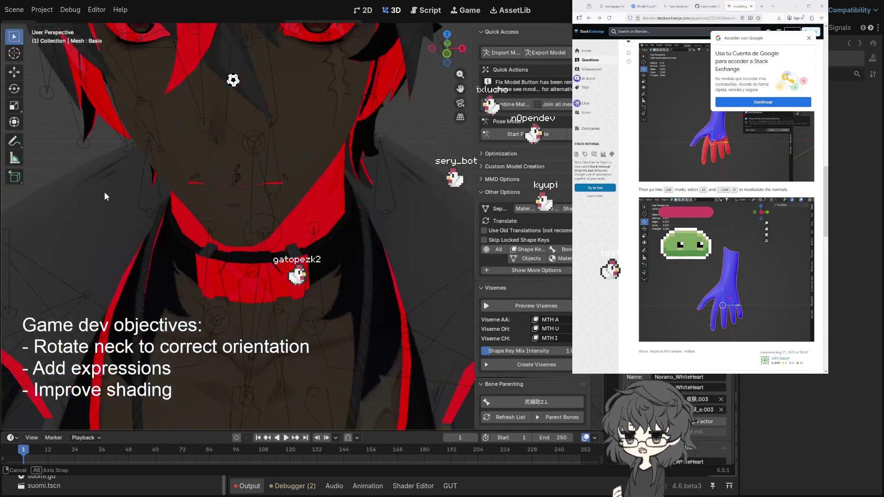
pyautogui.scroll(3, 167, 164)
# Step: Orbit around the neck, choker and head from front and rear views
pyautogui.moveTo(242, 170); pyautogui.dragTo(238, 164)
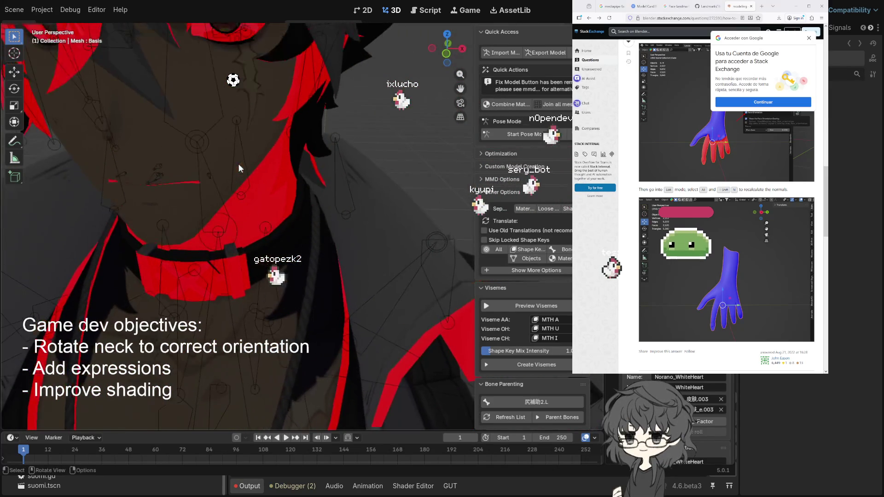
pyautogui.scroll(3, 272, 197)
pyautogui.scroll(-5, 270, 184)
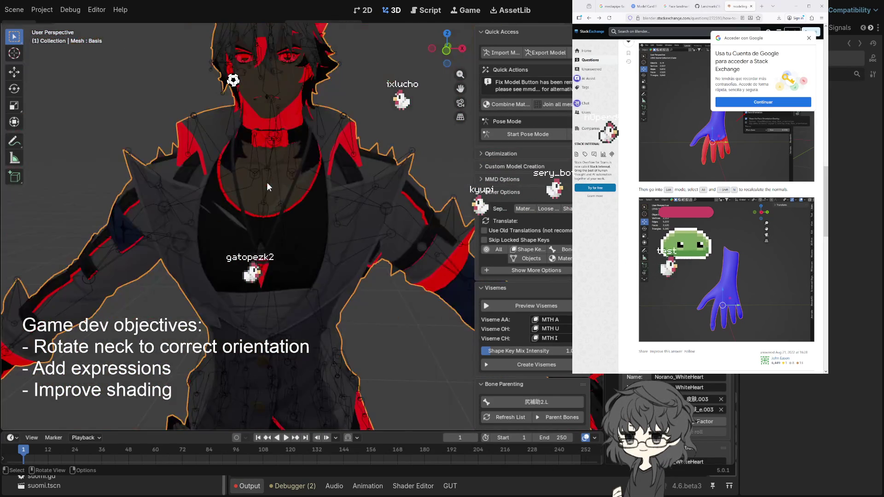
pyautogui.moveTo(424, 98)
pyautogui.mouseDown()
pyautogui.moveTo(374, 105)
pyautogui.moveTo(637, 154)
pyautogui.mouseUp()
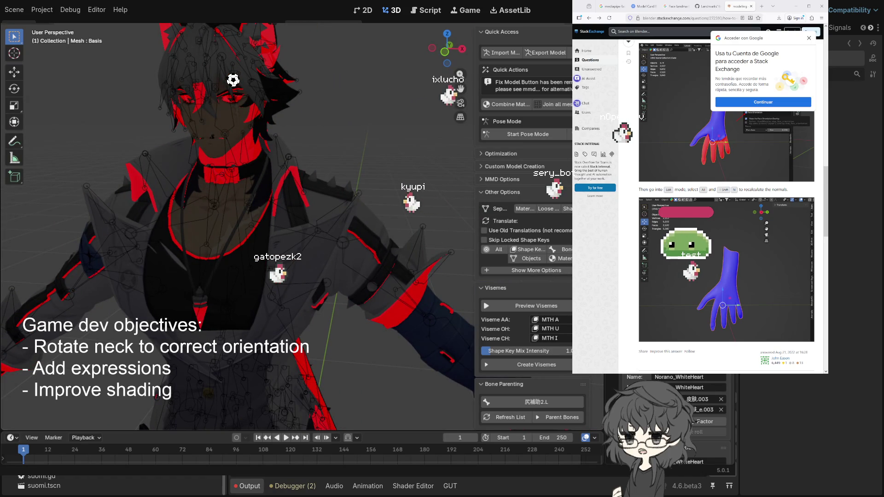
pyautogui.moveTo(189, 194)
pyautogui.mouseDown()
pyautogui.moveTo(186, 215)
pyautogui.moveTo(198, 178)
pyautogui.moveTo(332, 217)
pyautogui.moveTo(252, 206)
pyautogui.mouseUp()
pyautogui.scroll(-5, 197, 179)
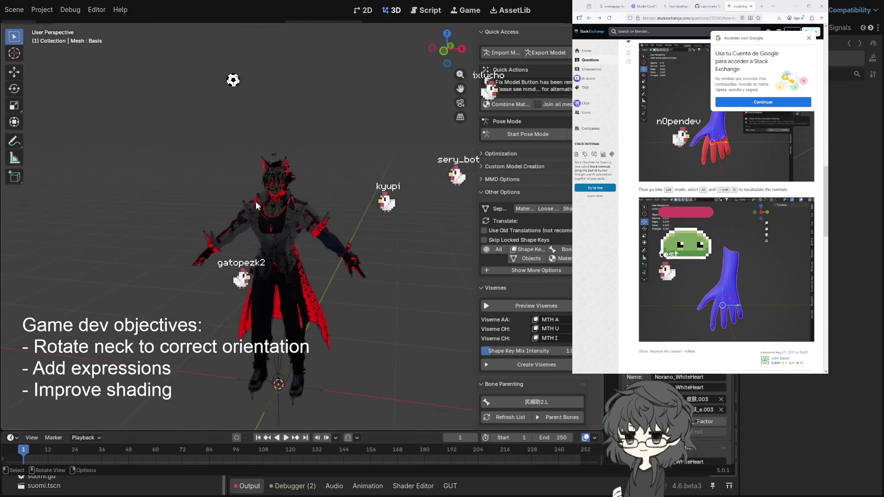
pyautogui.scroll(8, 256, 203)
pyautogui.moveTo(341, 162); pyautogui.dragTo(324, 175)
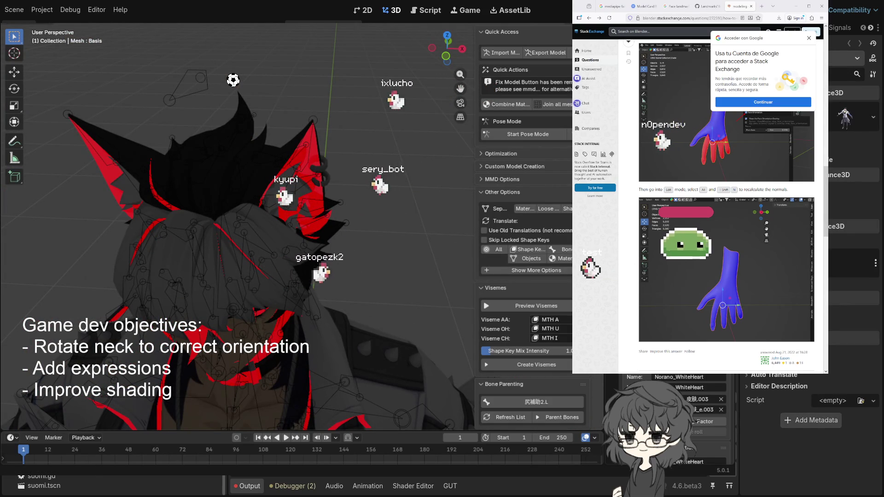
pyautogui.click(127, 104)
# Step: Orbit to a front view of the character's upper body
pyautogui.moveTo(127, 103)
pyautogui.mouseDown()
pyautogui.moveTo(159, 125)
pyautogui.moveTo(143, 118)
pyautogui.mouseUp()
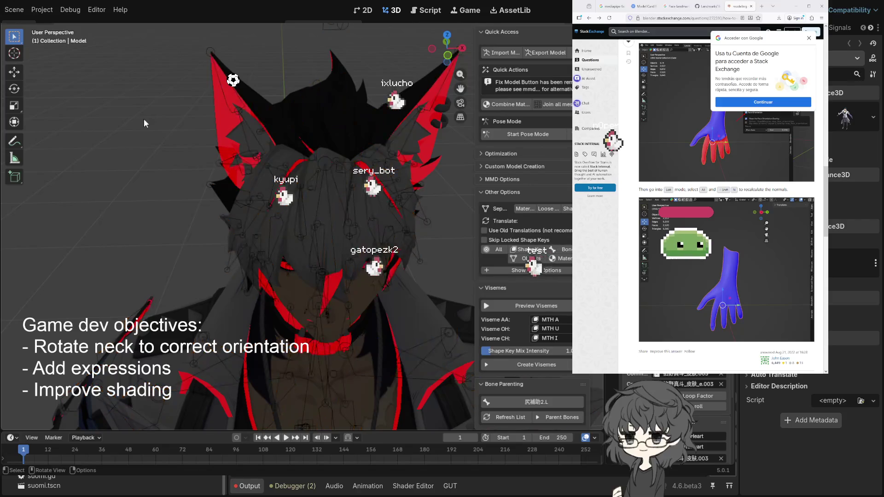
pyautogui.scroll(-3, 144, 118)
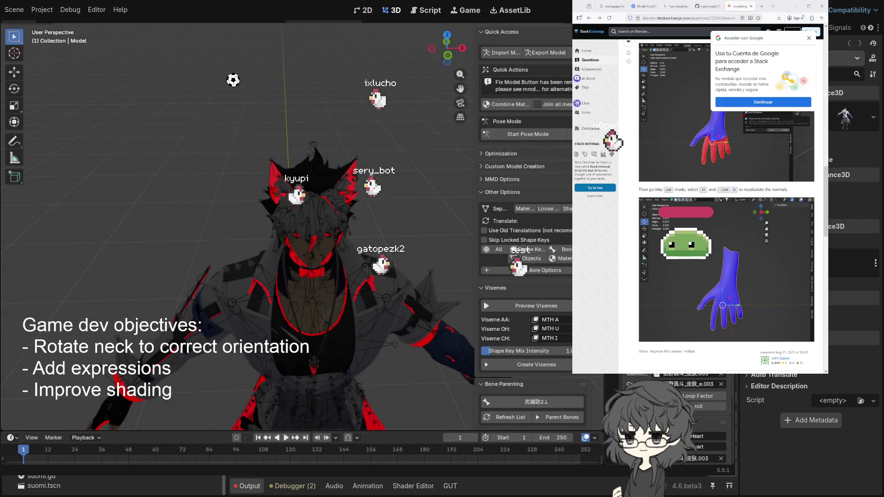
pyautogui.scroll(-5, 678, 220)
pyautogui.press('Escape')
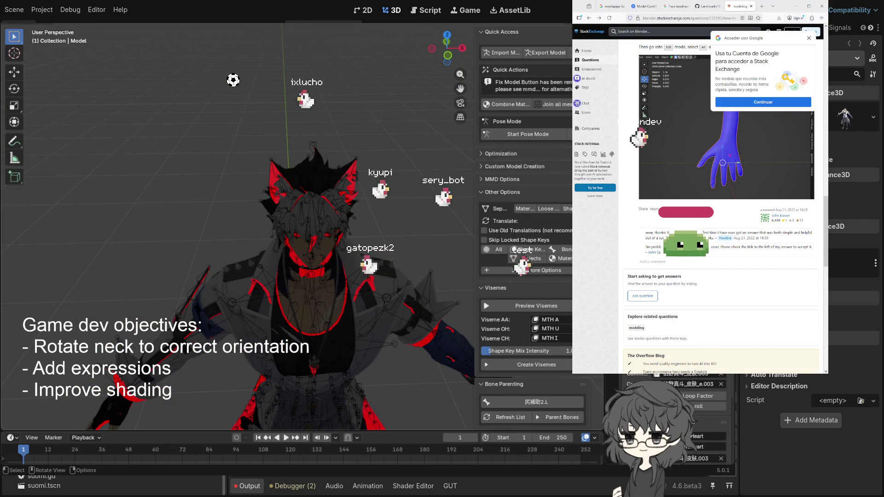
pyautogui.scroll(3, 240, 221)
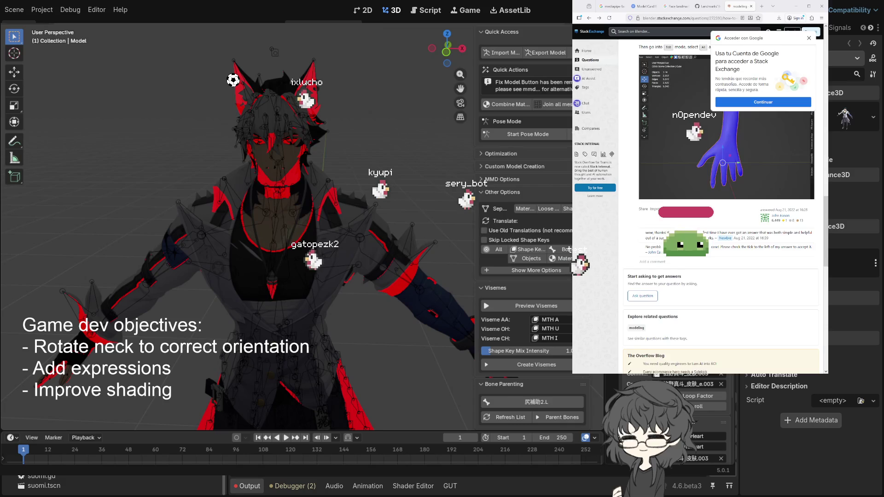
pyautogui.scroll(-4, 719, 207)
# Step: Open the Stack Exchange question about weird normals from the search results
pyautogui.click(589, 18)
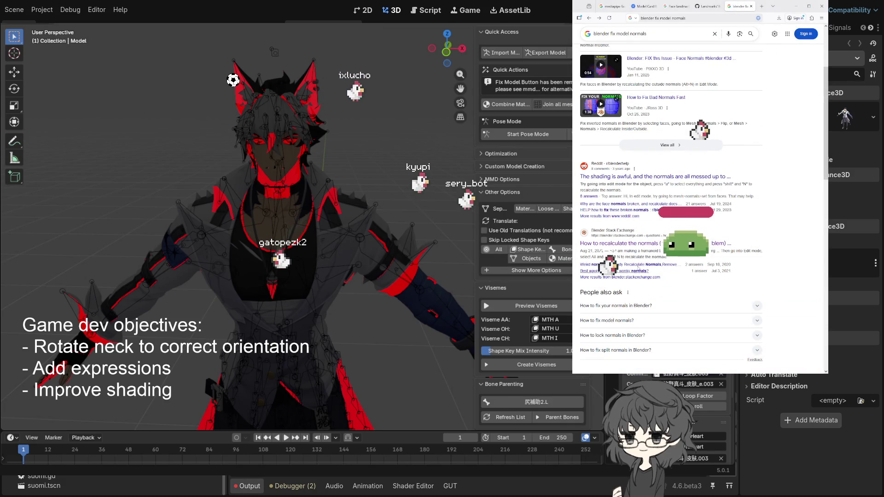
pyautogui.click(626, 266)
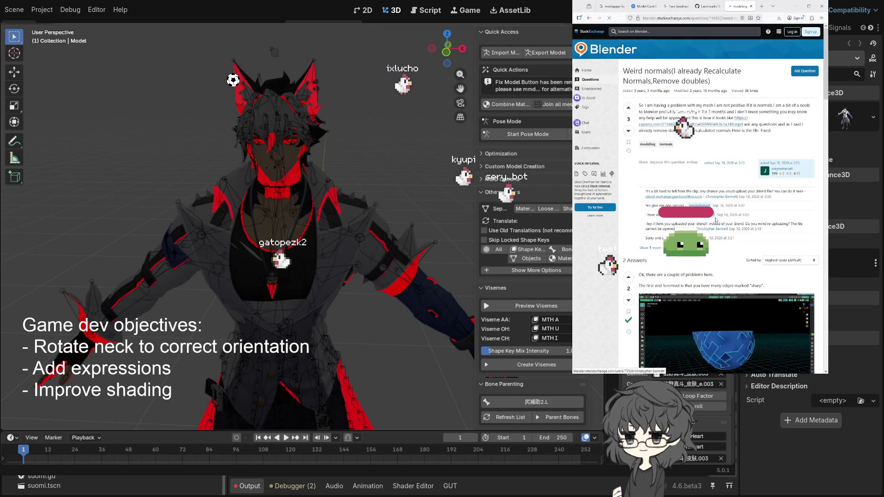
pyautogui.scroll(-4, 706, 227)
pyautogui.scroll(2, 685, 219)
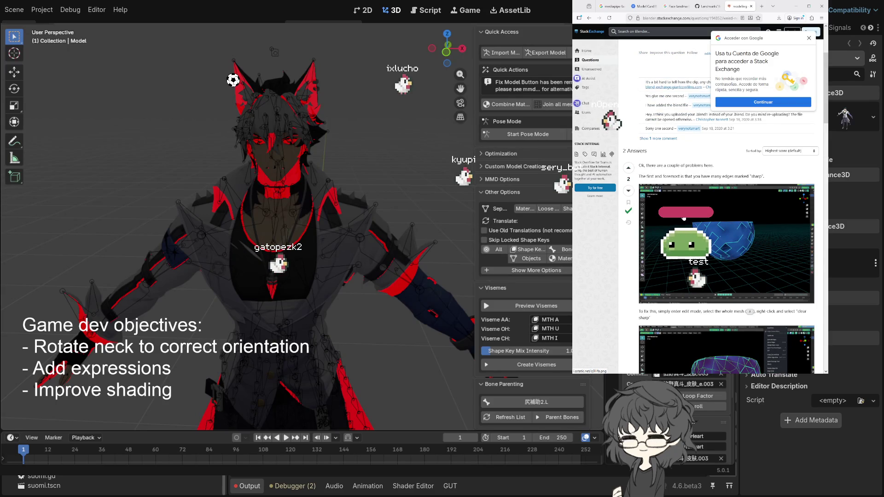
pyautogui.scroll(-4, 684, 219)
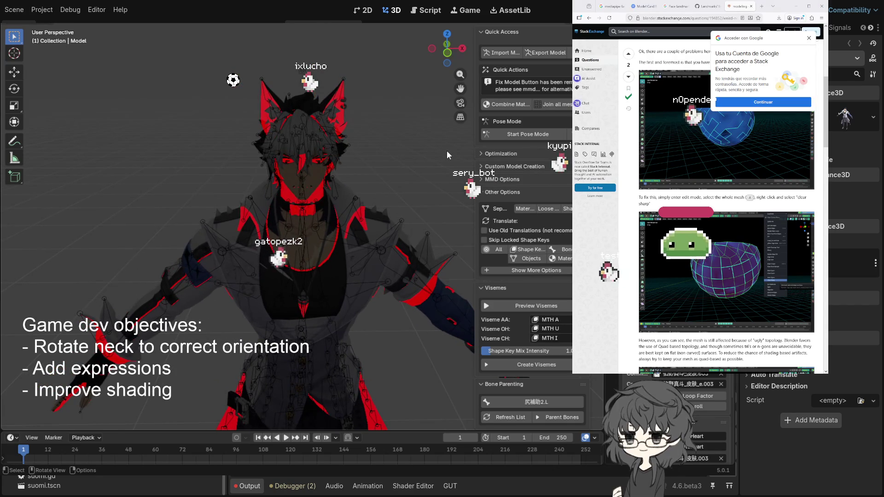
# Step: Select the character mesh and enter Edit Mode
pyautogui.press('a')
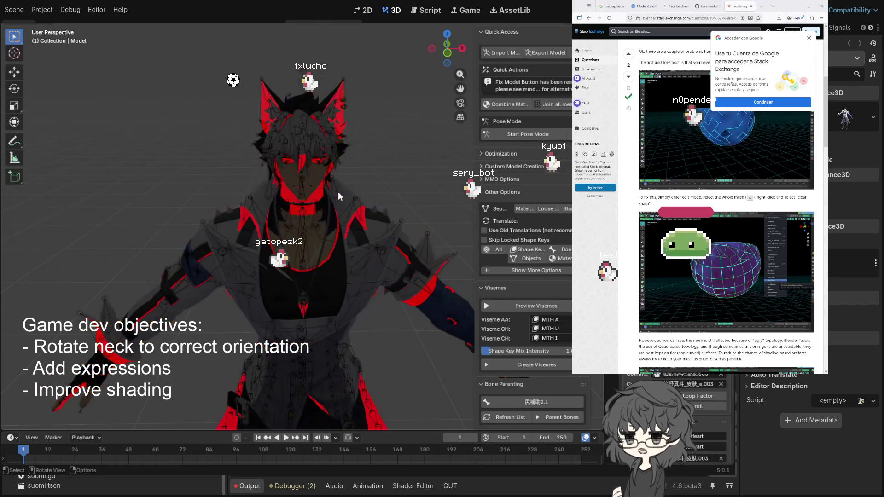
pyautogui.click(344, 190)
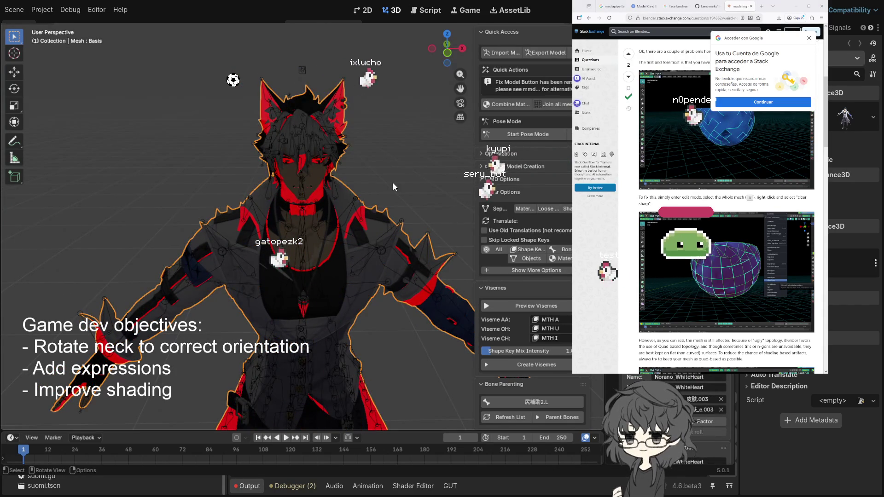
pyautogui.press('Tab')
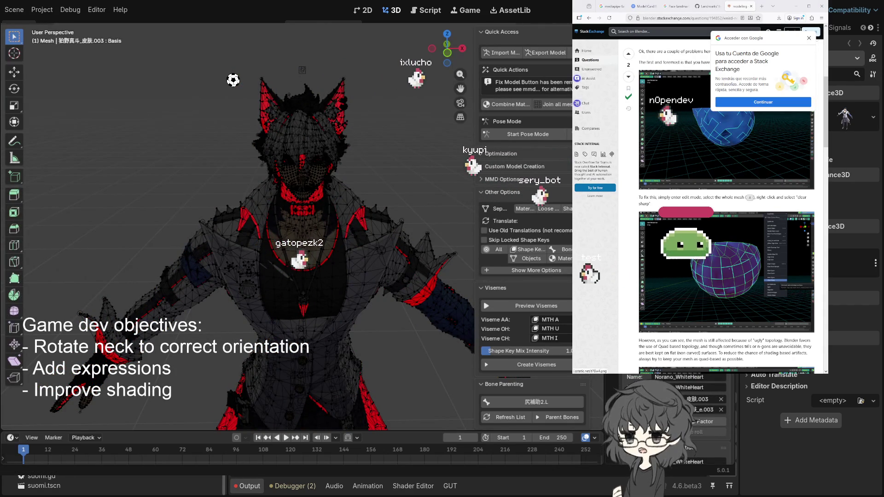
# Step: Select all the mesh, view the answer's screenshot, and cycle workspaces back to Layout
pyautogui.press('a')
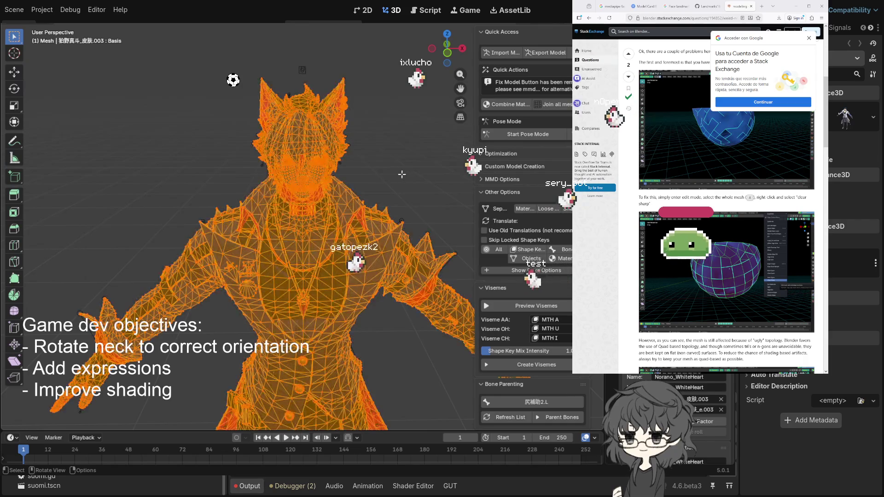
pyautogui.click(709, 272)
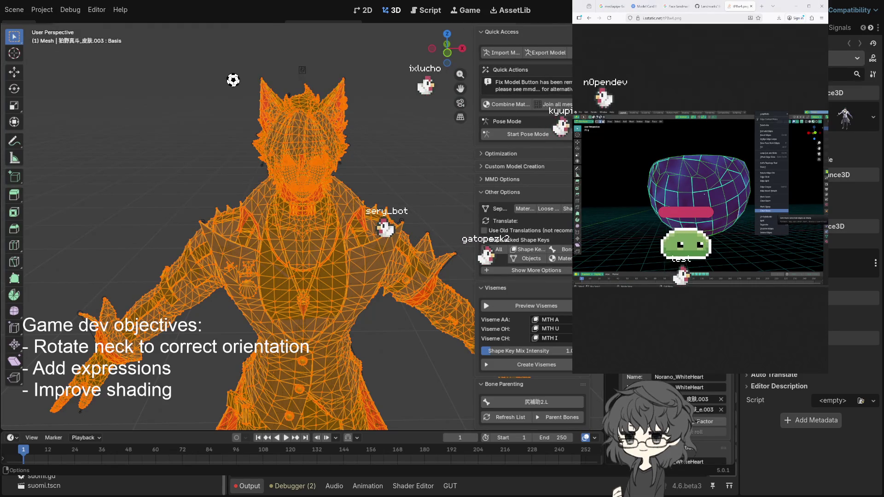
pyautogui.hotkey('ctrl', 'pagedown')
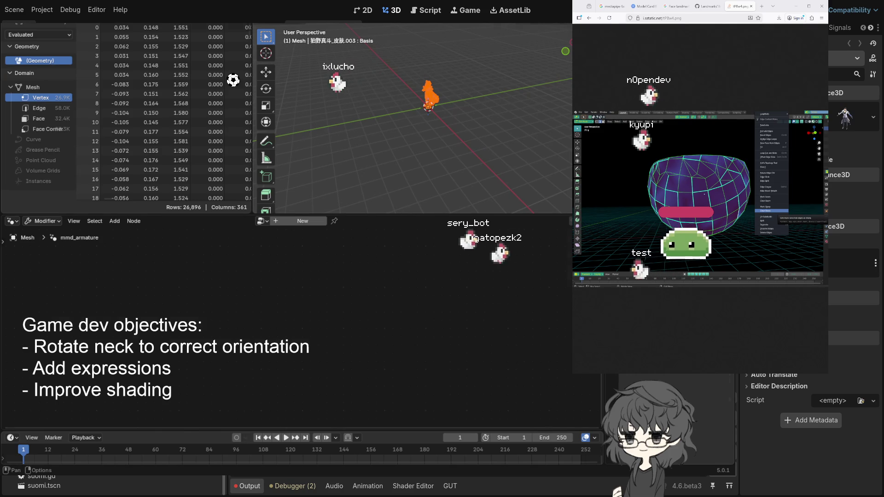
pyautogui.hotkey('ctrl', 'pagedown')
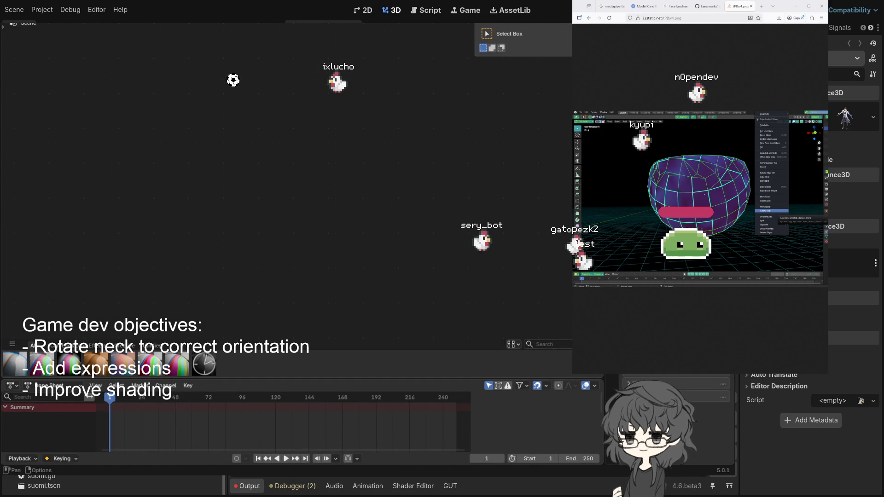
pyautogui.hotkey('ctrl', 'pageup')
pyautogui.scroll(6, 317, 140)
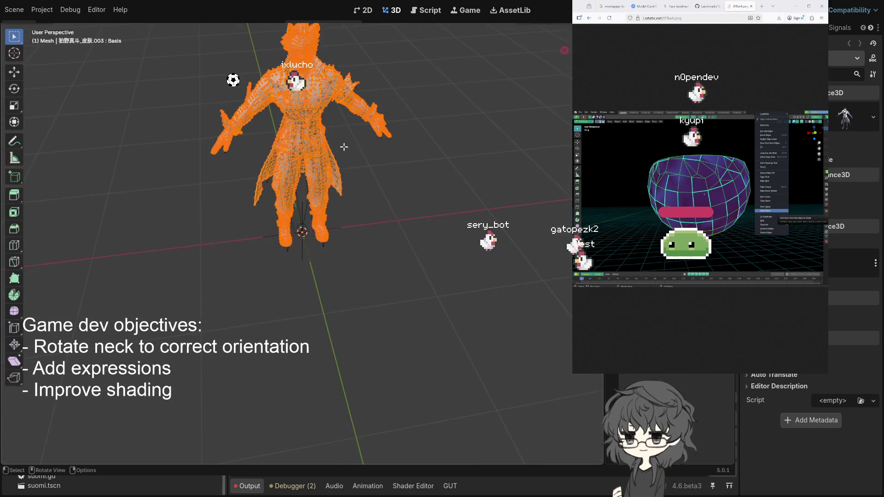
pyautogui.press('KP_Decimal')
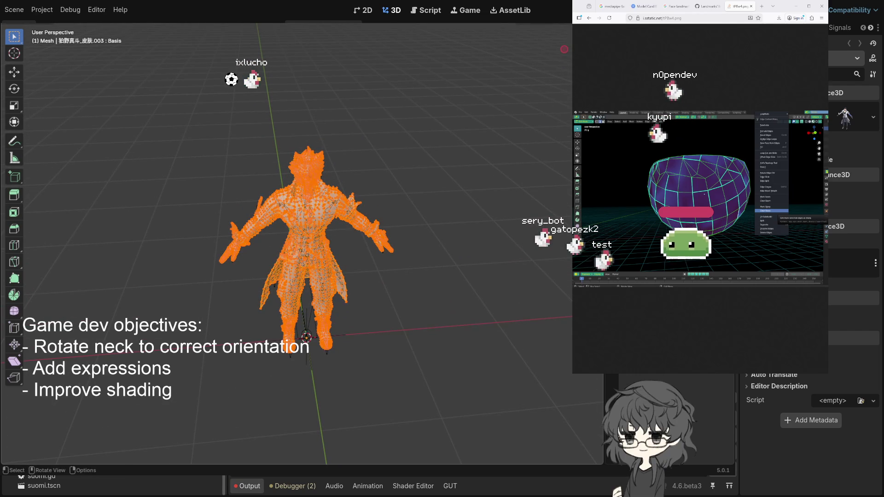
pyautogui.press('n')
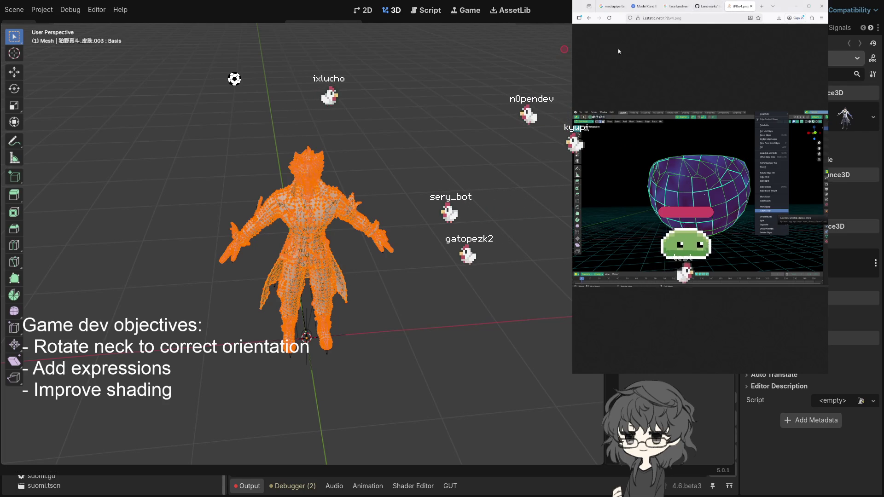
pyautogui.click(589, 18)
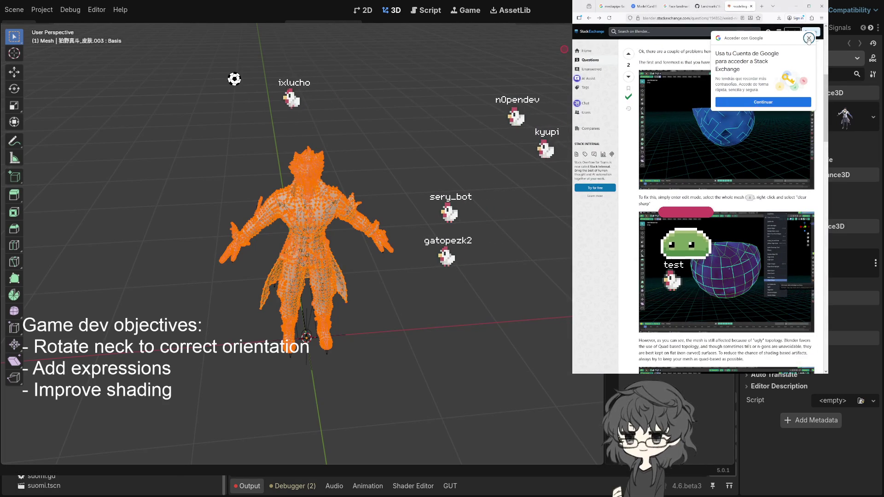
pyautogui.click(808, 38)
pyautogui.scroll(-2, 720, 172)
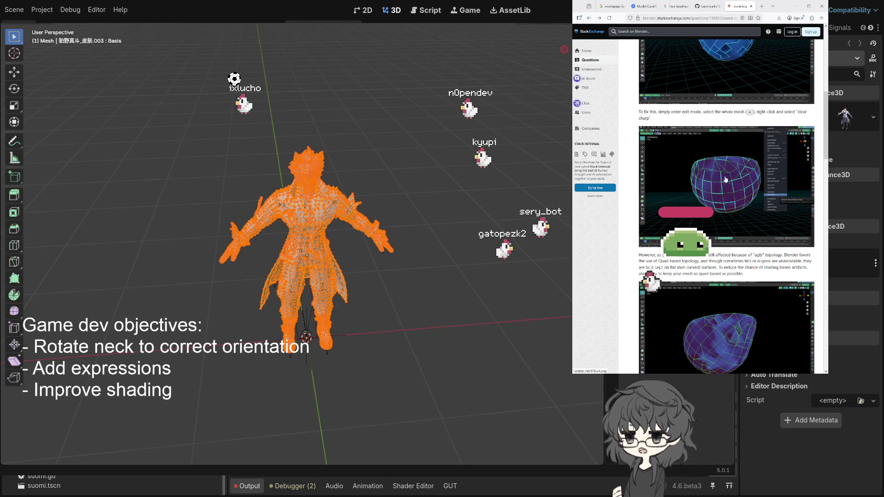
pyautogui.scroll(1, 746, 154)
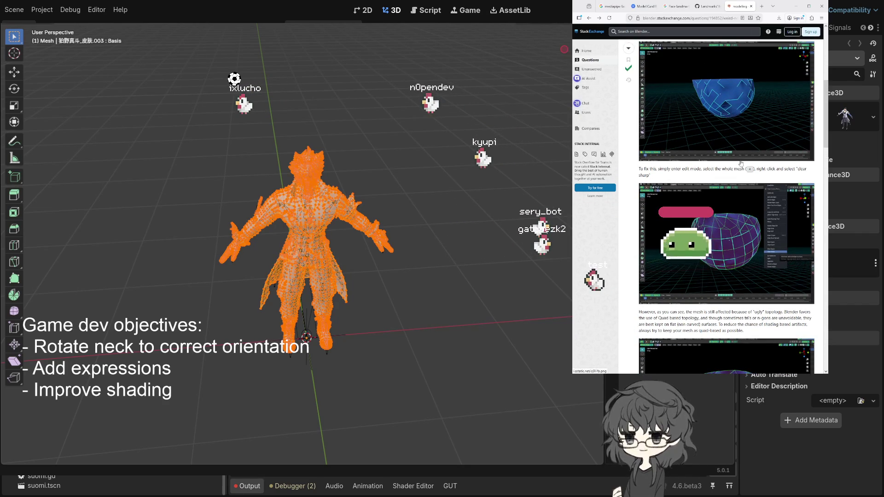
pyautogui.click(770, 225)
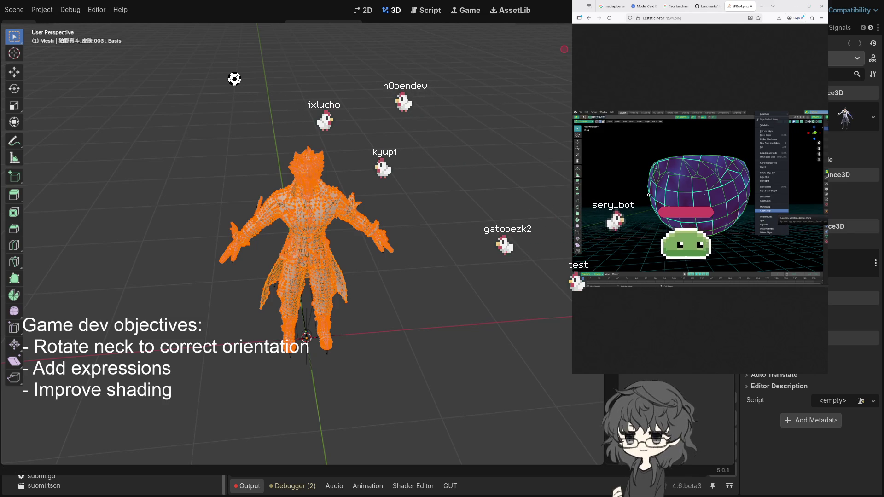
pyautogui.click(590, 18)
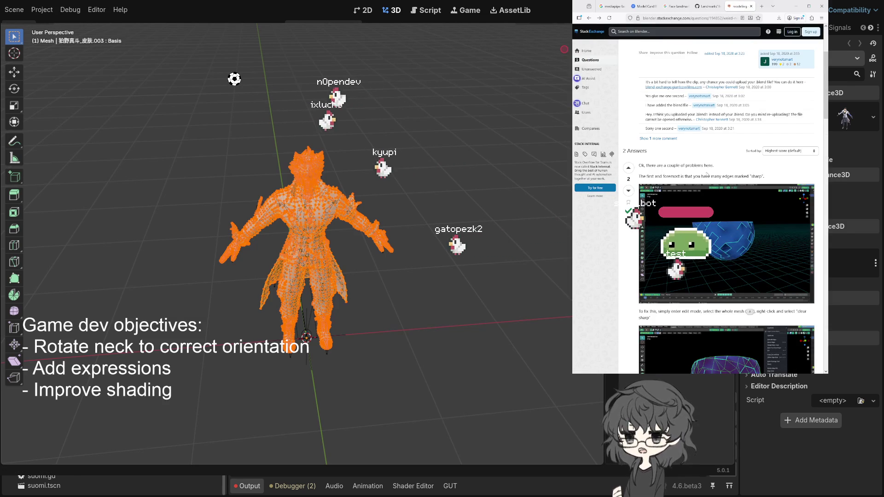
pyautogui.scroll(-3, 651, 175)
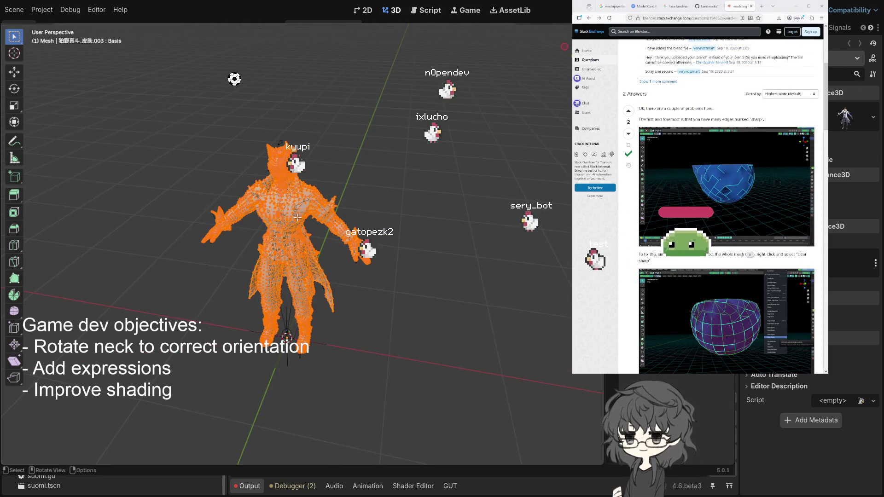
# Step: Cancel the Vertex menu without applying anything and deselect the entire mesh with Alt+A
pyautogui.rightClick(274, 203)
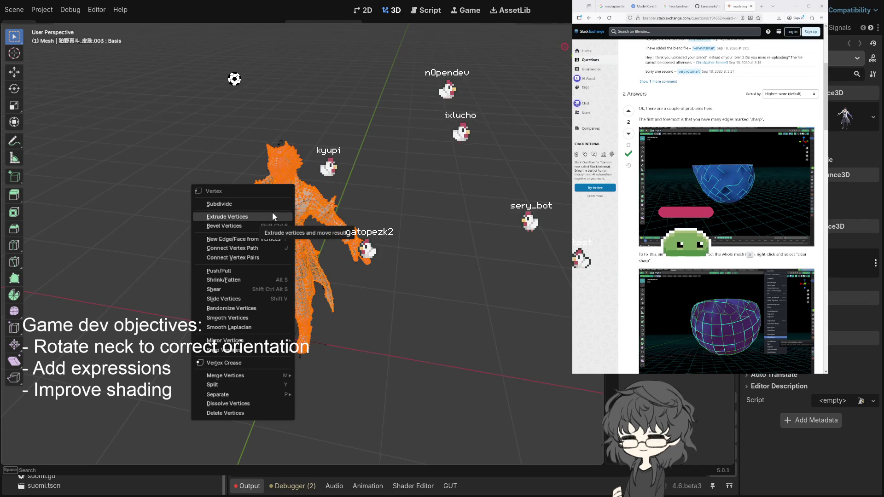
pyautogui.moveTo(246, 376)
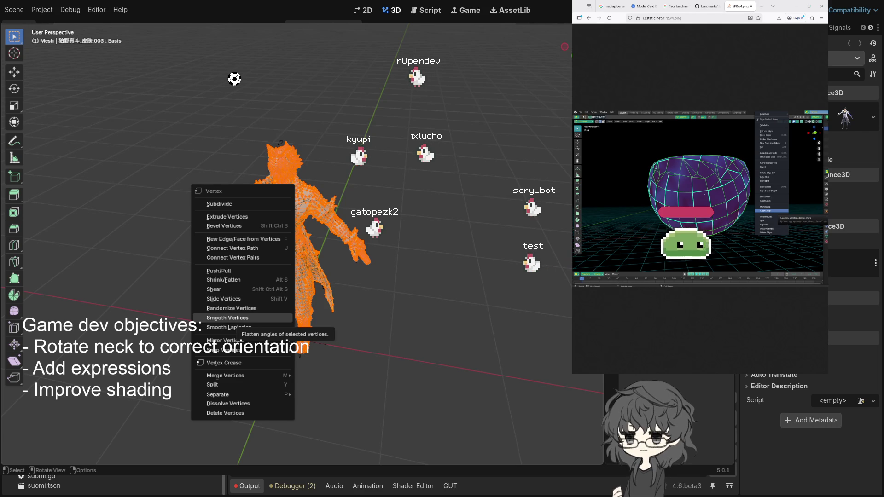
pyautogui.press('Escape')
pyautogui.hotkey('alt', 'a')
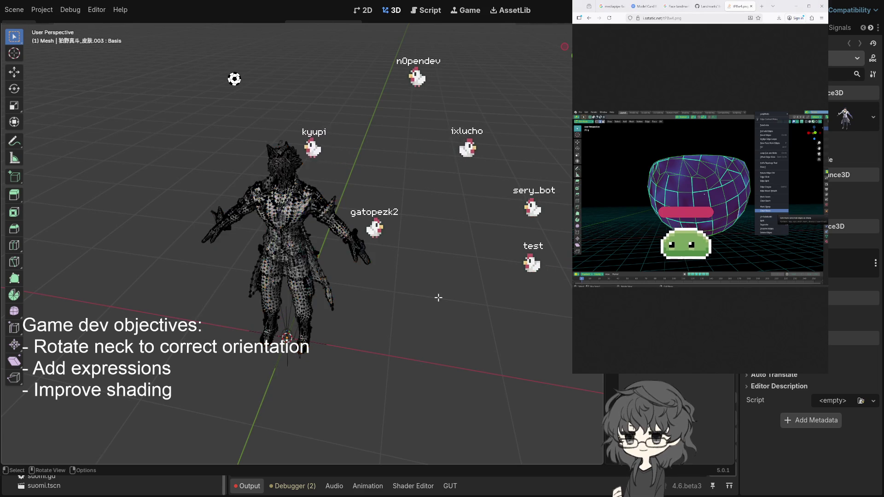
# Step: Return the character to Object Mode and orbit in on its torso
pyautogui.scroll(4, 403, 289)
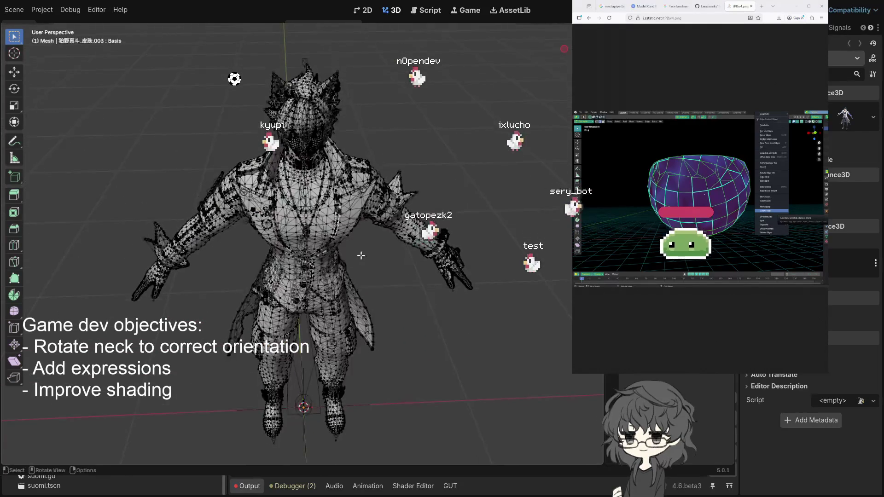
pyautogui.moveTo(377, 259); pyautogui.dragTo(378, 249)
pyautogui.press('Tab')
pyautogui.moveTo(389, 92)
pyautogui.mouseDown()
pyautogui.moveTo(330, 92)
pyautogui.moveTo(297, 115)
pyautogui.moveTo(311, 106)
pyautogui.moveTo(345, 114)
pyautogui.moveTo(329, 100)
pyautogui.moveTo(354, 93)
pyautogui.moveTo(340, 97)
pyautogui.mouseUp()
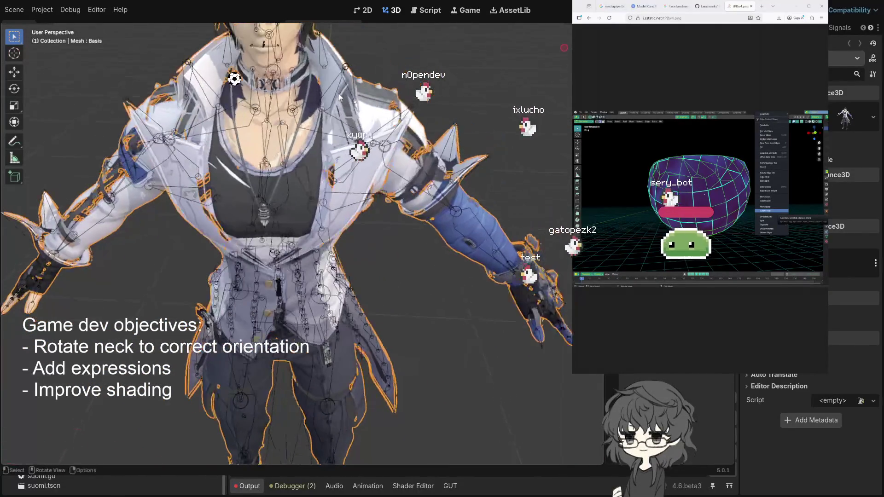
# Step: Select the character mesh, recalculate all its normals to face outside in Edit Mode, then deselect
pyautogui.scroll(-5, 342, 93)
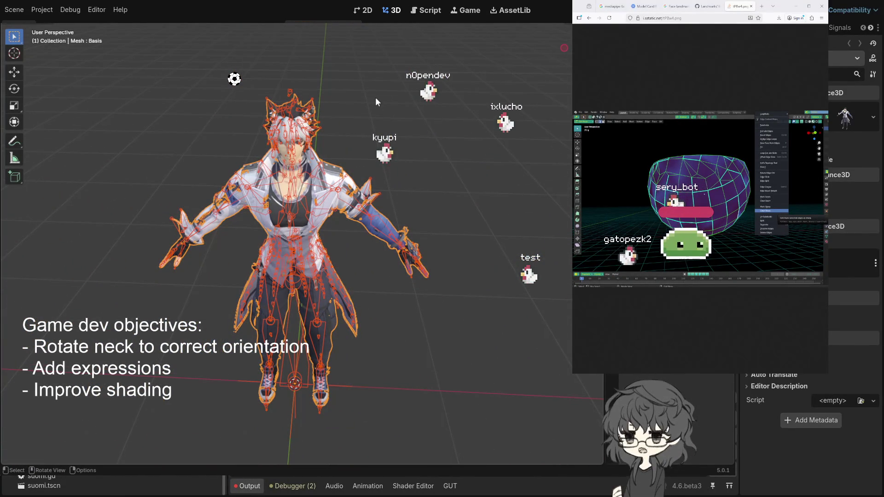
pyautogui.click(347, 175)
pyautogui.click(332, 178)
pyautogui.press('Tab')
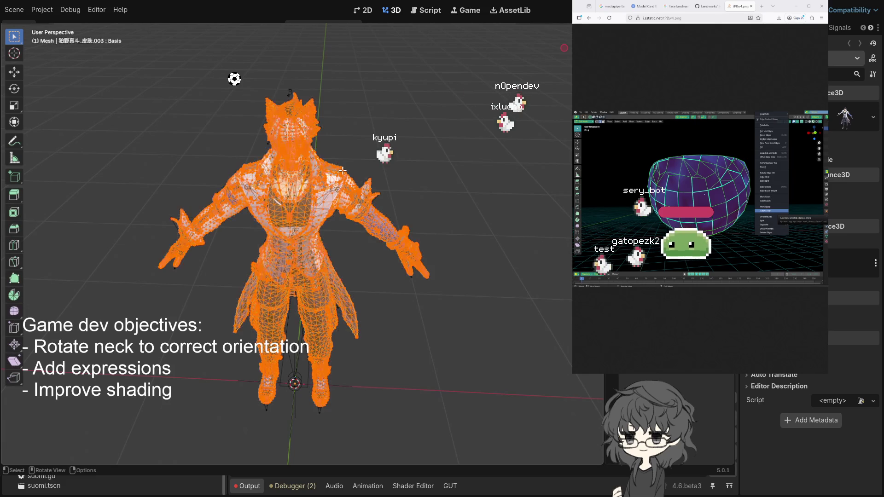
pyautogui.hotkey('ctrl', 'g')
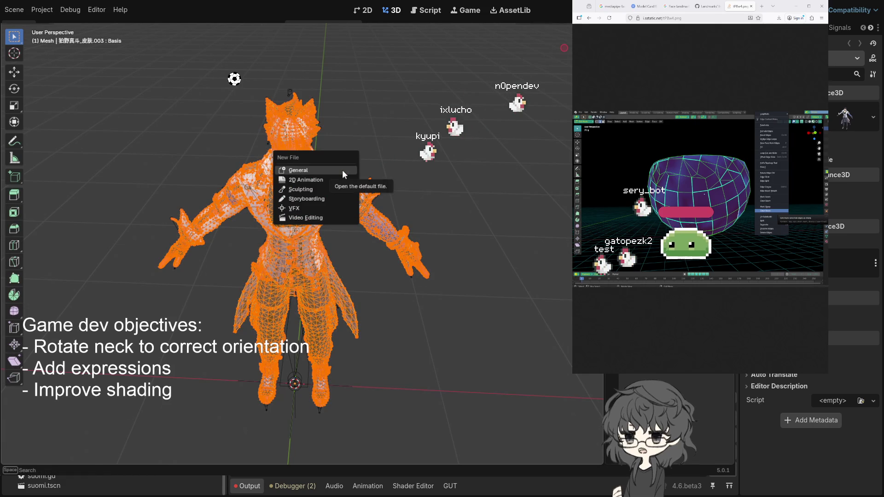
pyautogui.click(342, 170)
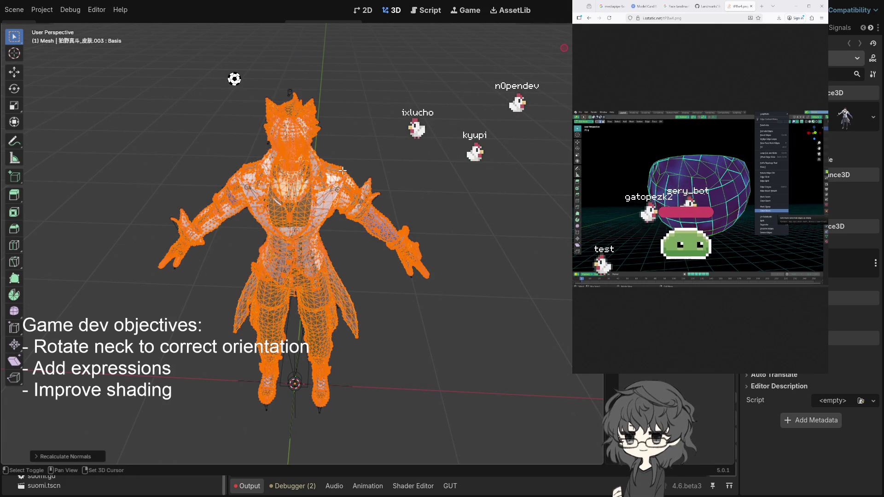
pyautogui.click(40, 457)
pyautogui.hotkey('alt', 'a')
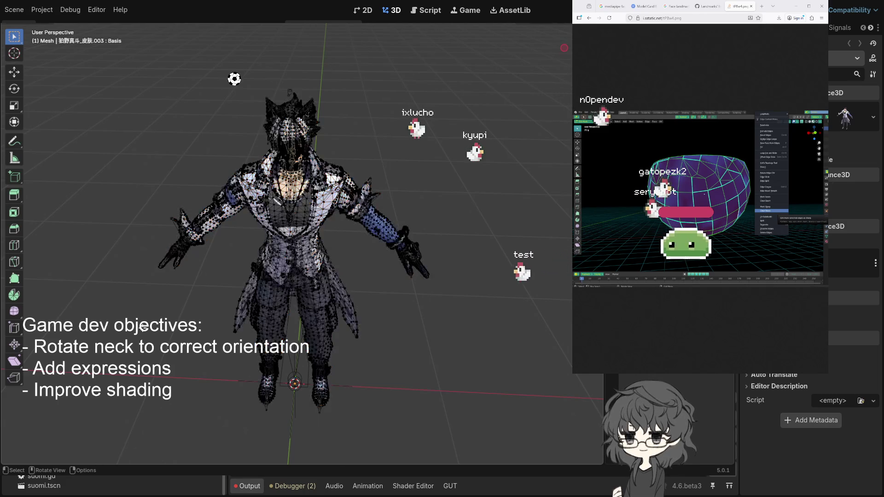
# Step: Enable the Face Orientation overlay to show the character's blue and red faces
pyautogui.scroll(8, 301, 138)
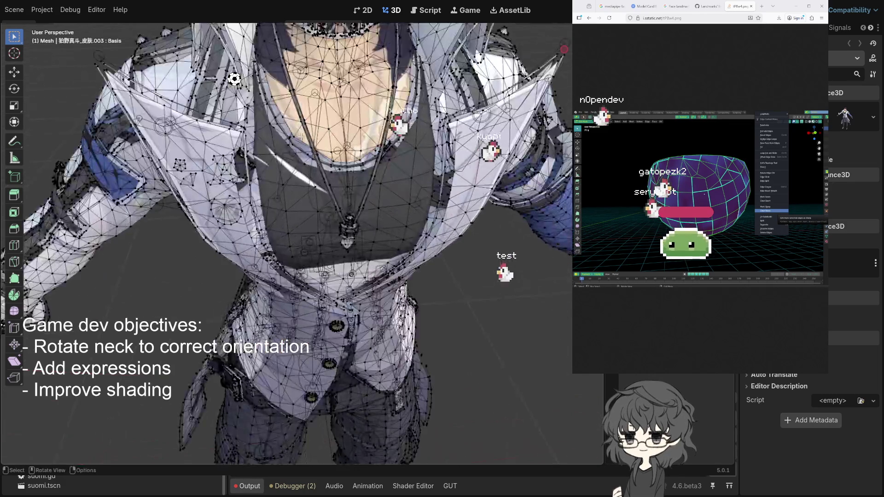
pyautogui.moveTo(302, 138); pyautogui.dragTo(295, 172)
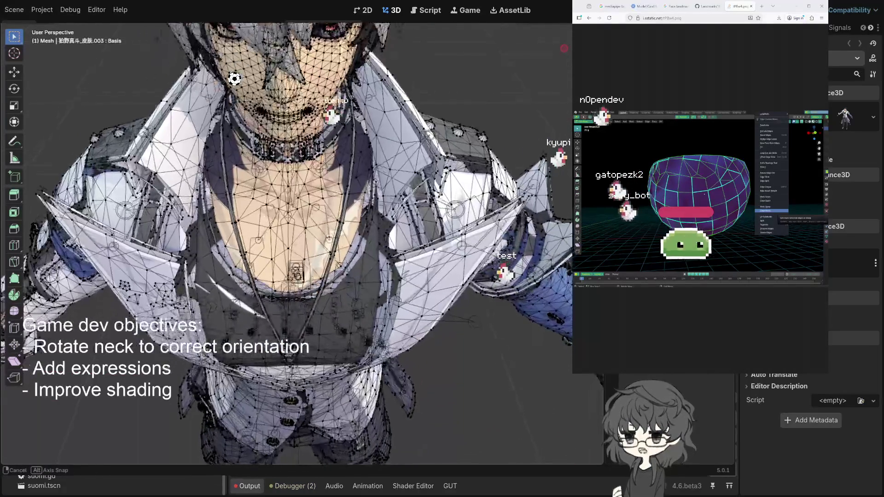
pyautogui.scroll(-10, 304, 174)
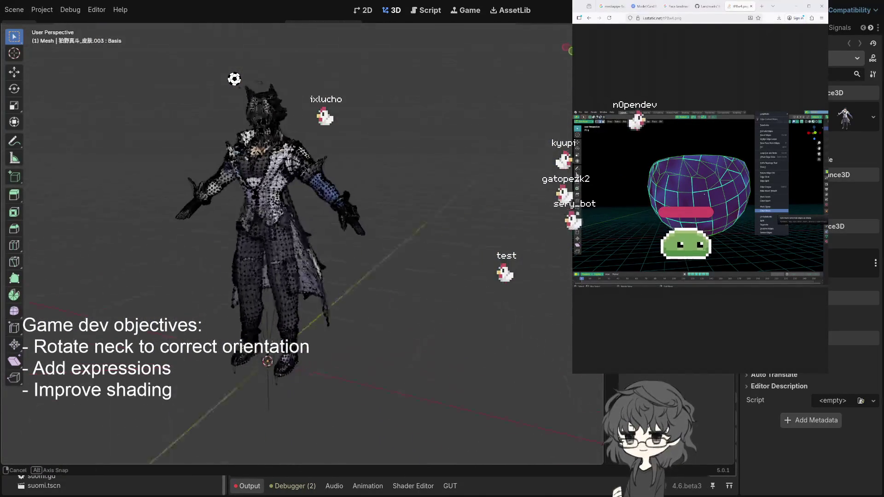
pyautogui.scroll(6, 323, 174)
pyautogui.moveTo(324, 174)
pyautogui.mouseDown()
pyautogui.moveTo(358, 161)
pyautogui.moveTo(359, 170)
pyautogui.moveTo(341, 172)
pyautogui.moveTo(372, 154)
pyautogui.mouseUp()
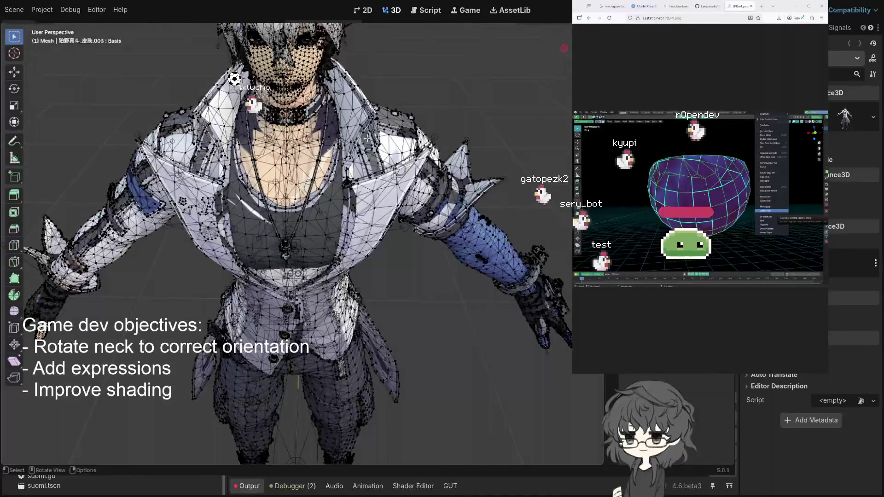
pyautogui.scroll(-6, 182, 79)
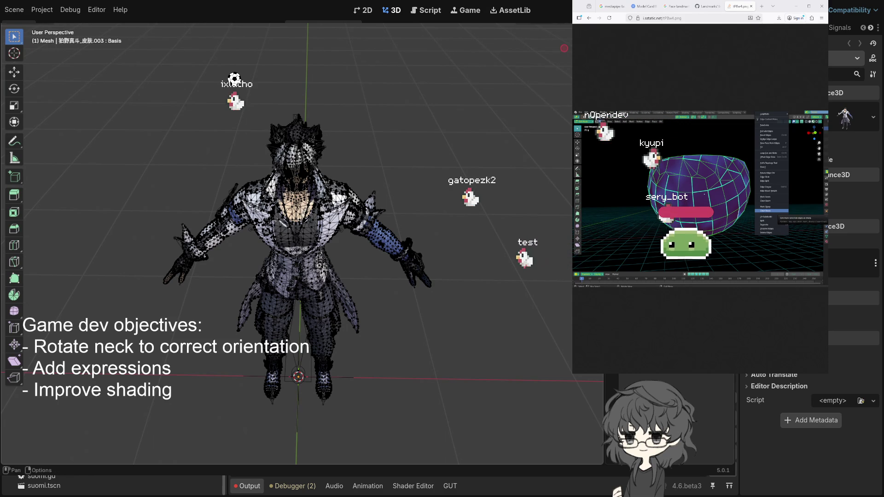
pyautogui.click(497, 20)
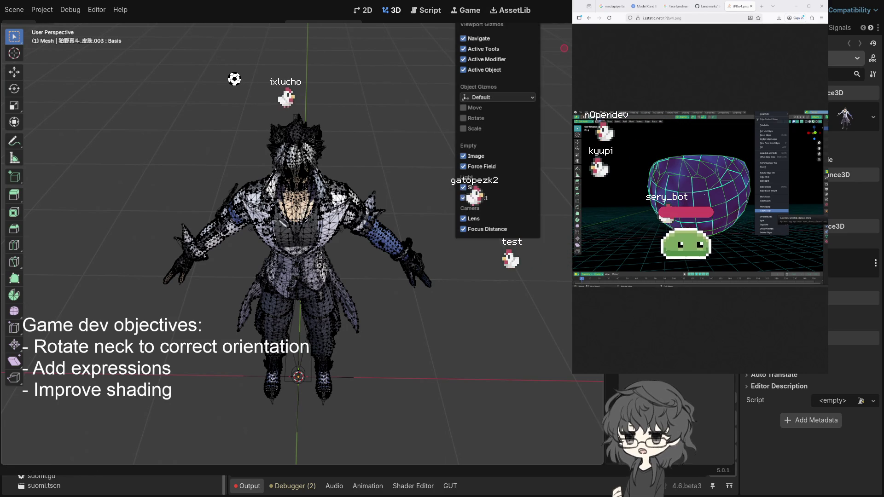
pyautogui.click(520, 19)
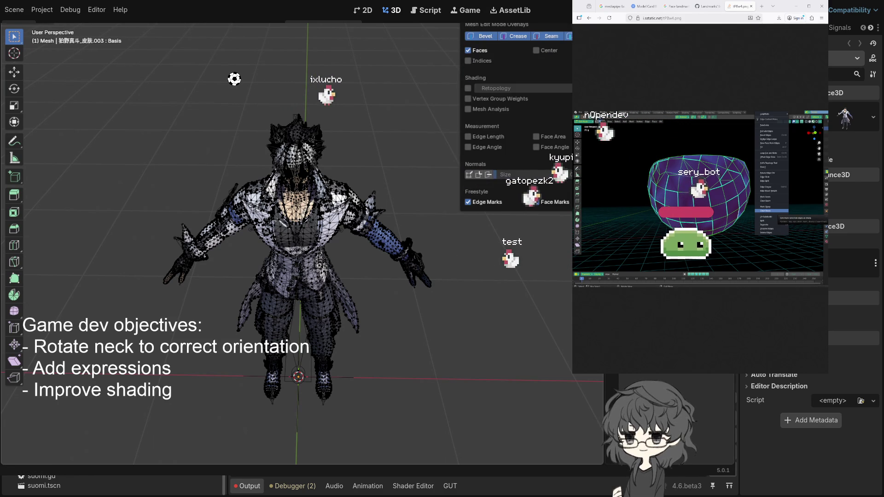
pyautogui.click(508, 19)
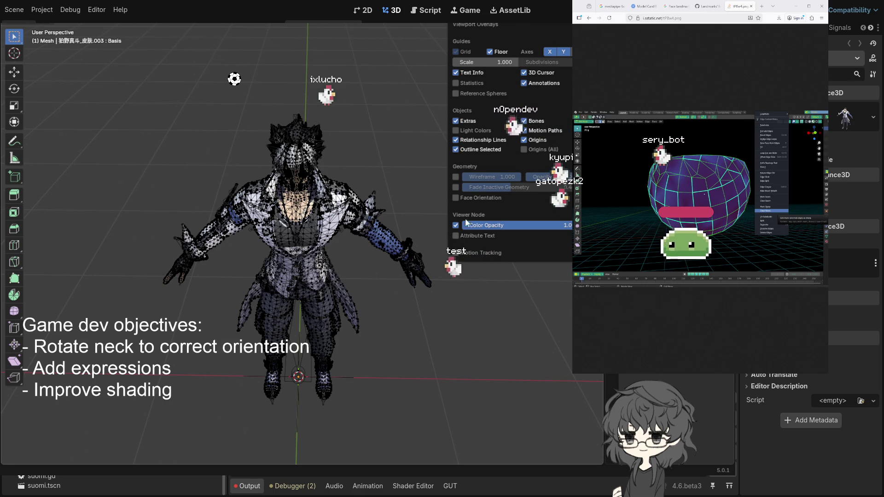
pyautogui.click(456, 199)
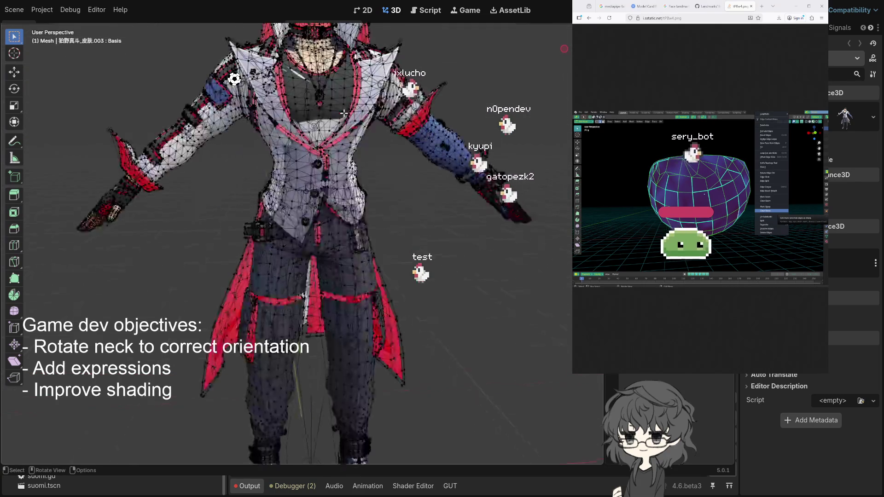
# Step: Orbit and zoom around the character's chest, head and torso to inspect the mesh
pyautogui.scroll(-3, 344, 113)
pyautogui.moveTo(341, 98); pyautogui.dragTo(260, 111)
pyautogui.scroll(5, 257, 106)
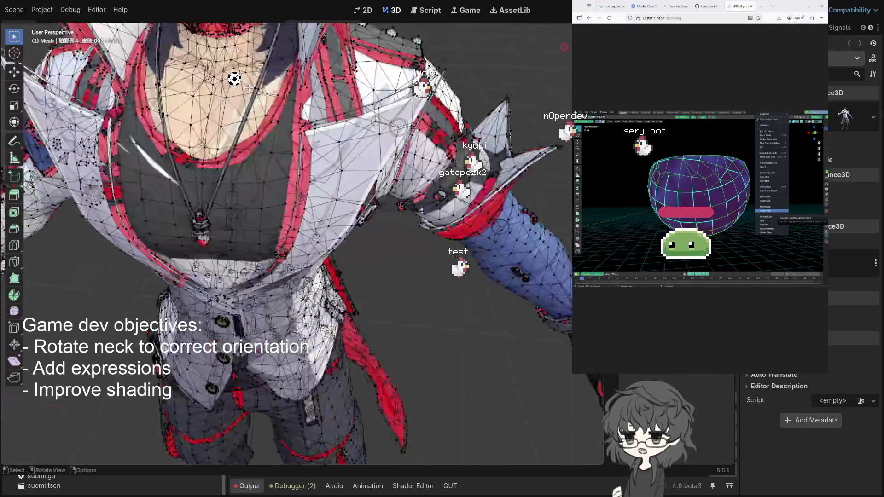
pyautogui.moveTo(234, 78); pyautogui.dragTo(235, 79)
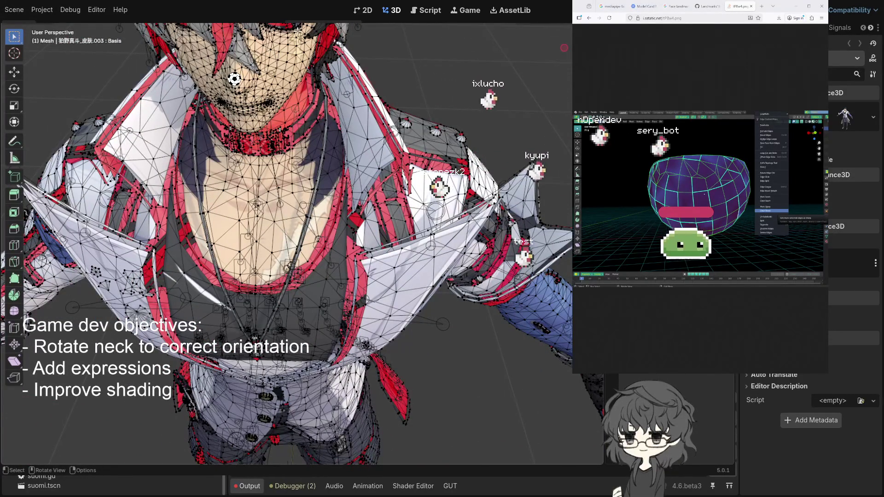
pyautogui.moveTo(235, 79); pyautogui.dragTo(234, 78)
pyautogui.scroll(-5, 234, 79)
pyautogui.scroll(3, 511, 269)
pyautogui.scroll(5, 333, 200)
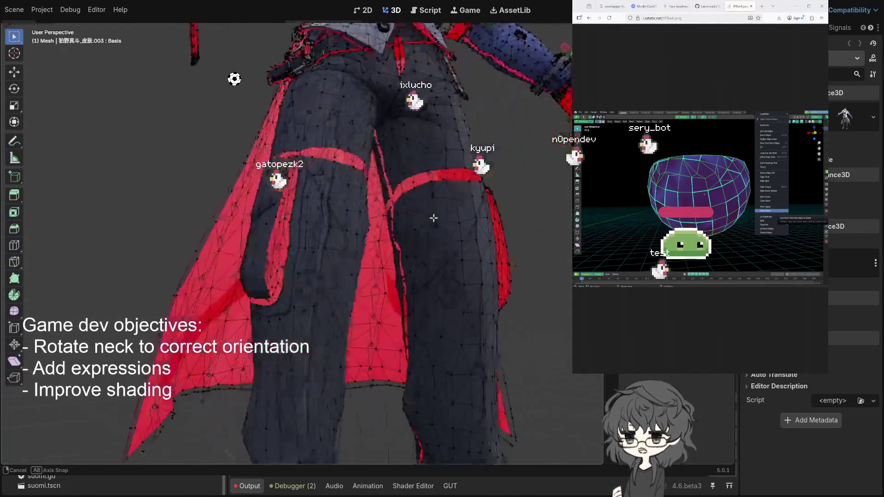
pyautogui.moveTo(332, 201)
pyautogui.mouseDown()
pyautogui.moveTo(328, 282)
pyautogui.moveTo(361, 198)
pyautogui.moveTo(309, 245)
pyautogui.moveTo(359, 184)
pyautogui.mouseUp()
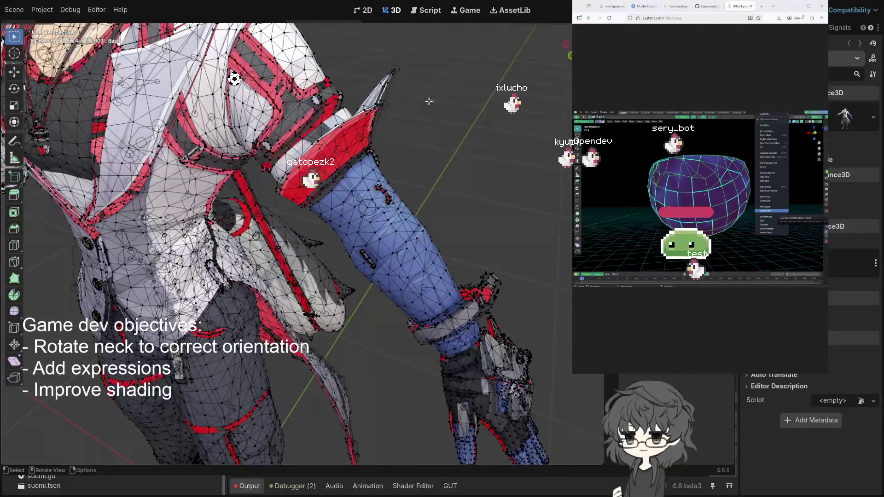
# Step: Leave Edit Mode for Object Mode and orbit around the textured character
pyautogui.press('Tab')
pyautogui.press('Tab')
pyautogui.moveTo(431, 111)
pyautogui.mouseDown()
pyautogui.moveTo(435, 126)
pyautogui.moveTo(400, 157)
pyautogui.moveTo(414, 162)
pyautogui.moveTo(343, 161)
pyautogui.moveTo(322, 170)
pyautogui.mouseUp()
pyautogui.scroll(-3, 443, 137)
pyautogui.moveTo(372, 96)
pyautogui.mouseDown()
pyautogui.moveTo(379, 107)
pyautogui.moveTo(412, 103)
pyautogui.moveTo(358, 112)
pyautogui.moveTo(380, 97)
pyautogui.moveTo(302, 103)
pyautogui.moveTo(363, 101)
pyautogui.moveTo(352, 99)
pyautogui.moveTo(355, 118)
pyautogui.mouseUp()
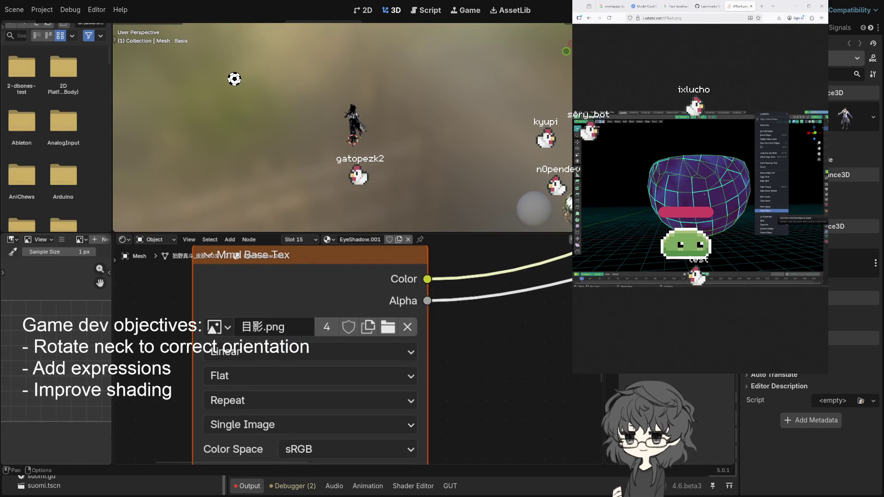
# Step: Switch the node editor to material slot WhiteEye.003 and bring its texture nodes into view
pyautogui.scroll(12, 353, 95)
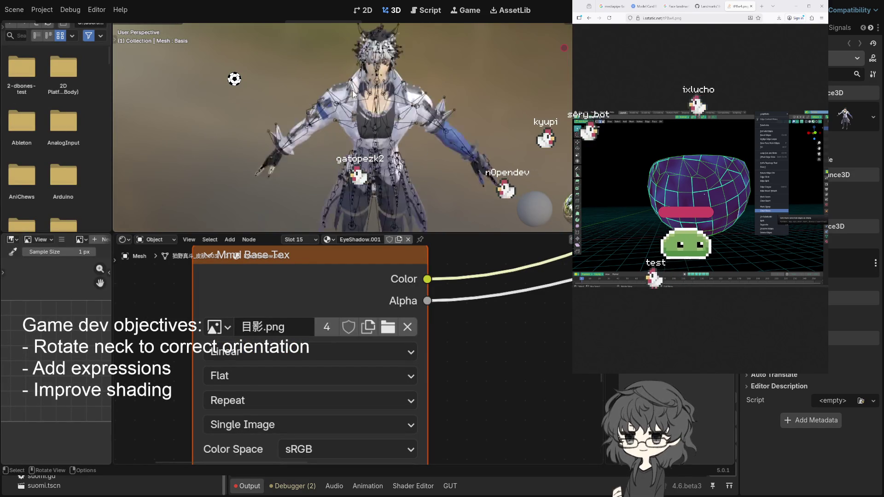
pyautogui.moveTo(354, 94); pyautogui.dragTo(345, 91)
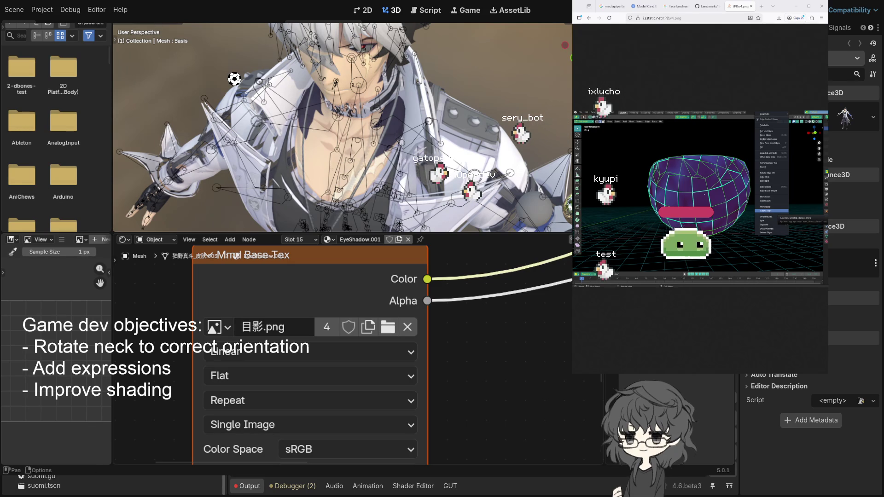
pyautogui.scroll(-5, 466, 319)
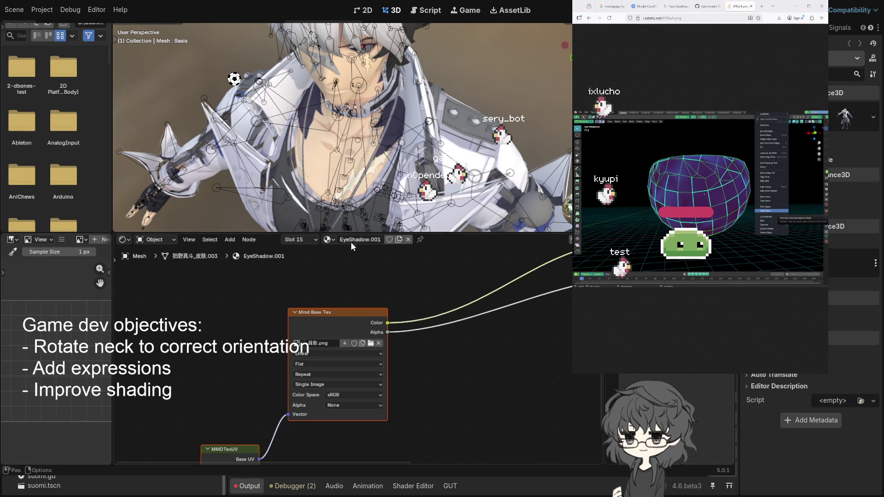
pyautogui.click(317, 239)
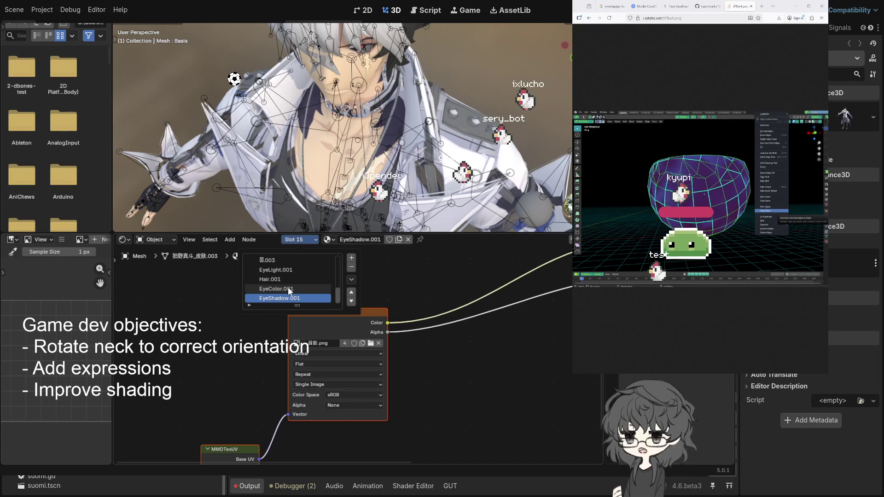
pyautogui.scroll(3, 295, 287)
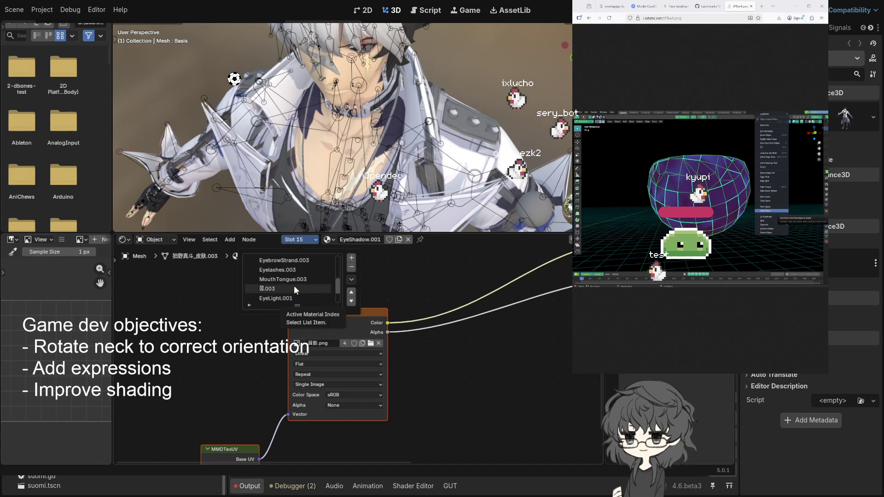
pyautogui.scroll(2, 320, 281)
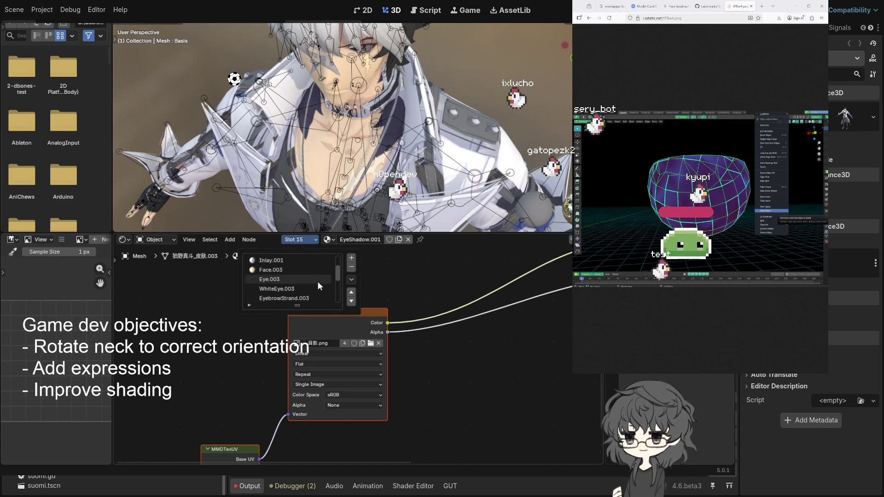
pyautogui.click(284, 289)
pyautogui.moveTo(306, 385)
pyautogui.mouseDown()
pyautogui.moveTo(391, 371)
pyautogui.moveTo(438, 377)
pyautogui.moveTo(520, 327)
pyautogui.mouseUp()
# Step: Connect the Principled BSDF output to the Material Output Surface input
pyautogui.scroll(-2, 520, 322)
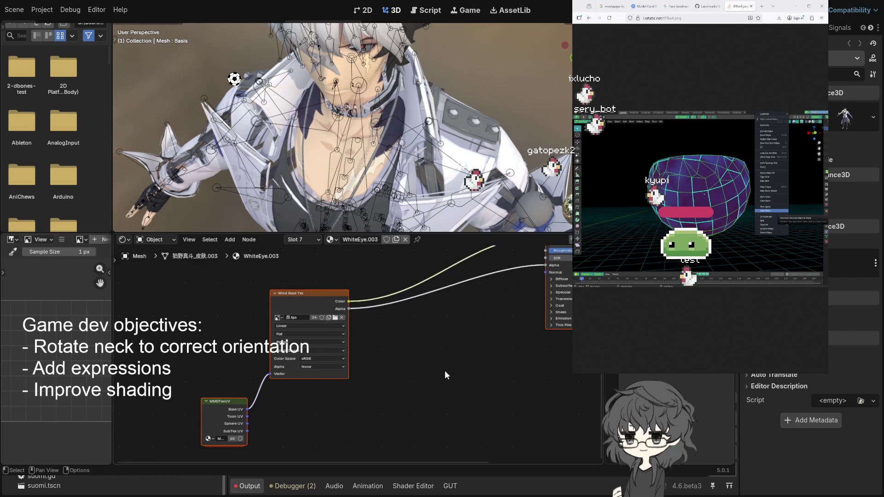
pyautogui.scroll(1, 288, 299)
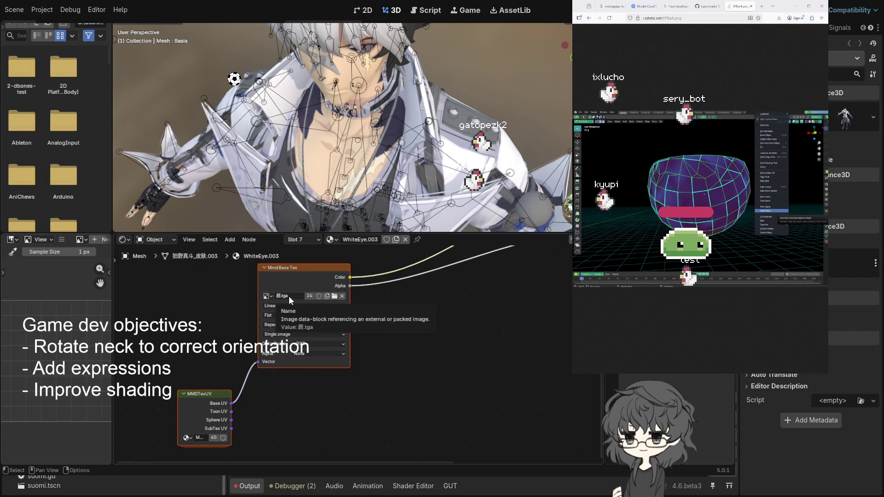
pyautogui.click(289, 297)
pyautogui.press('Escape')
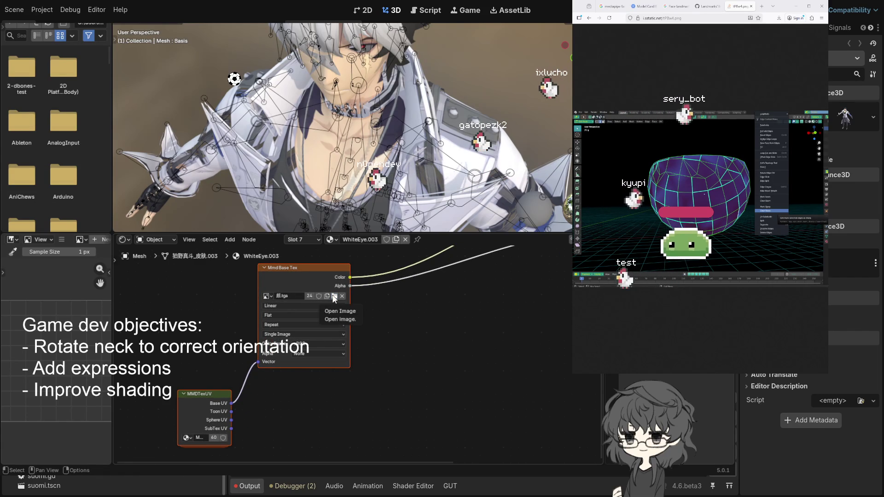
pyautogui.hscroll(10, 357, 304)
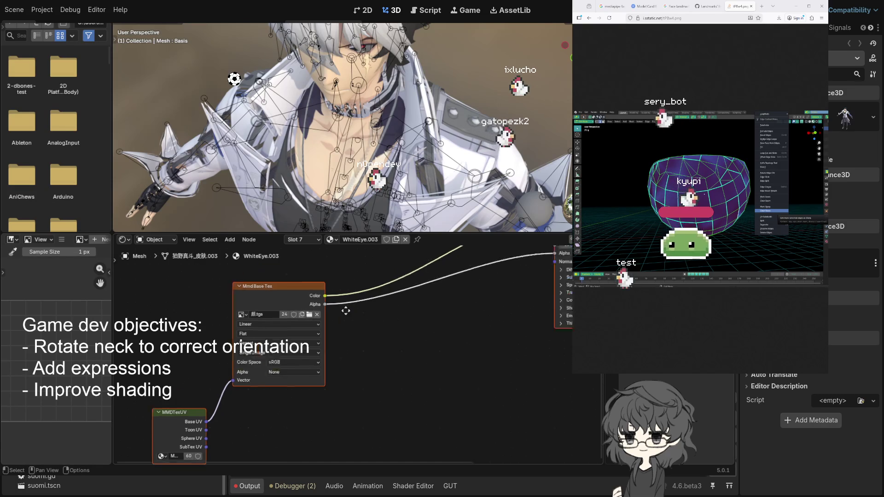
pyautogui.hscroll(2, 351, 290)
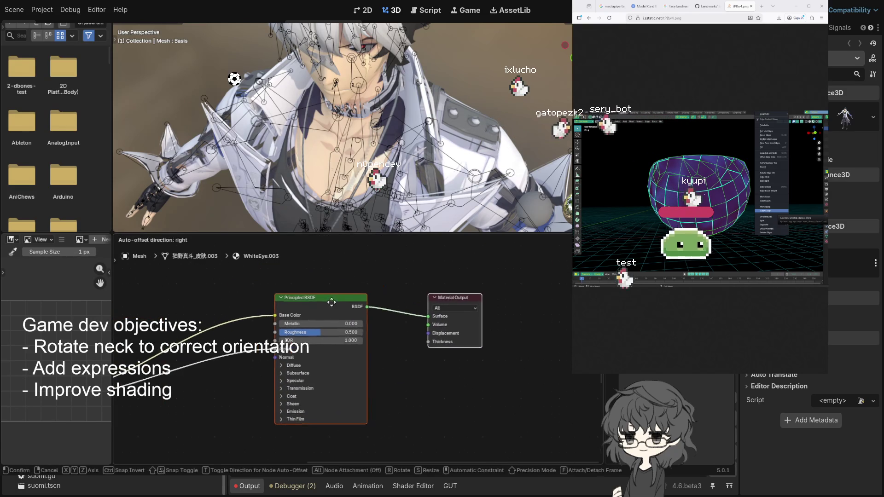
pyautogui.moveTo(405, 280); pyautogui.dragTo(400, 356)
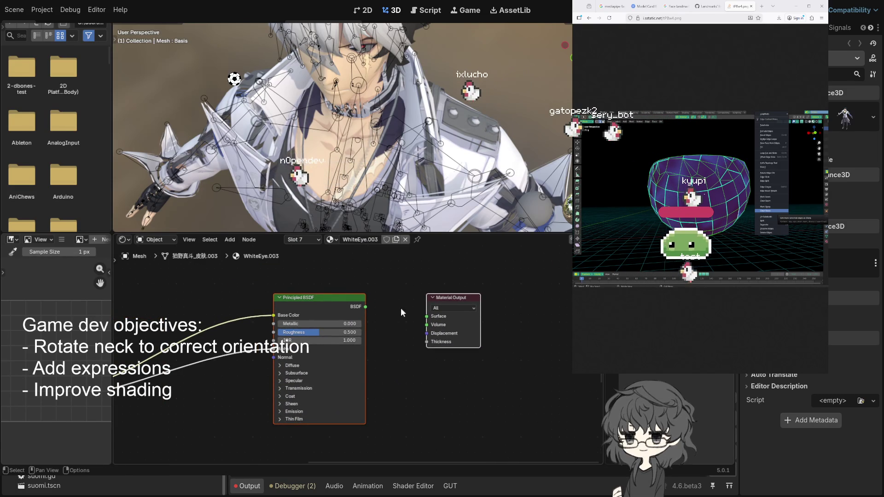
pyautogui.press('f')
# Step: Select the character mesh and enter Edit Mode
pyautogui.moveTo(451, 175)
pyautogui.mouseDown()
pyautogui.moveTo(431, 156)
pyautogui.moveTo(402, 172)
pyautogui.moveTo(398, 142)
pyautogui.moveTo(463, 134)
pyautogui.moveTo(381, 178)
pyautogui.moveTo(391, 167)
pyautogui.moveTo(330, 101)
pyautogui.moveTo(322, 106)
pyautogui.moveTo(386, 112)
pyautogui.moveTo(377, 105)
pyautogui.mouseUp()
pyautogui.click(335, 100)
pyautogui.press('Tab')
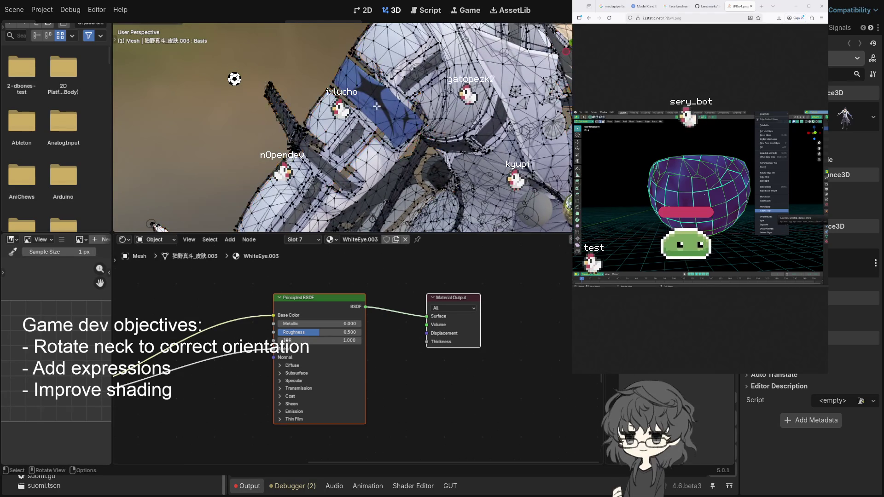
# Step: Switch to the Layout workspace with the full 3D modelling view
pyautogui.scroll(4, 309, 64)
pyautogui.moveTo(301, 69); pyautogui.dragTo(319, 87)
pyautogui.scroll(-5, 319, 87)
pyautogui.scroll(5, 327, 94)
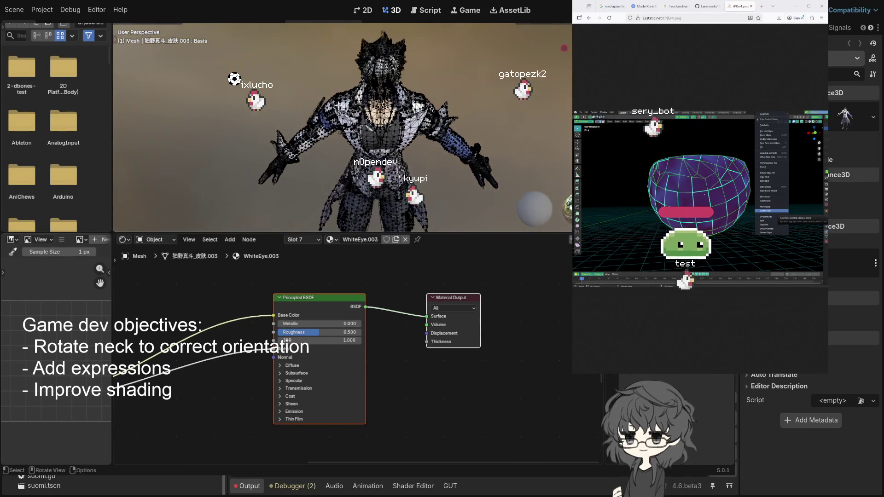
pyautogui.scroll(-3, 336, 162)
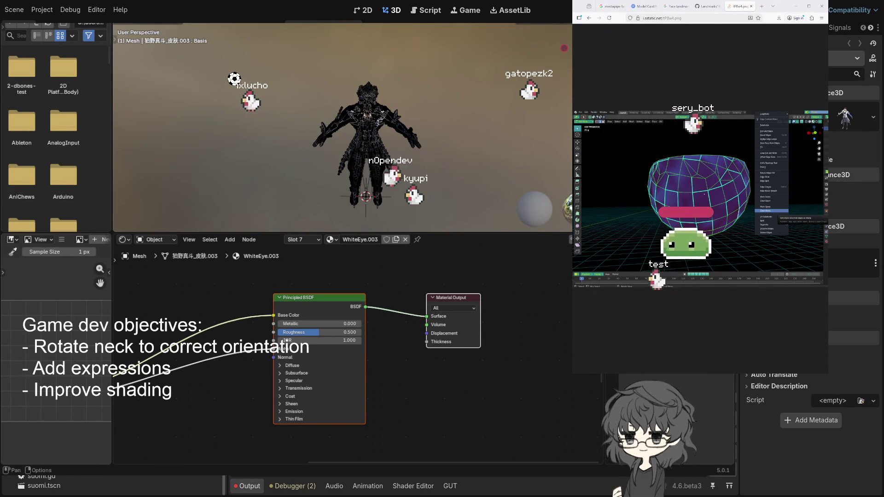
pyautogui.hotkey('ctrl', 'pageup')
# Step: Orbit close to the model and select the character's armature
pyautogui.scroll(-3, 304, 129)
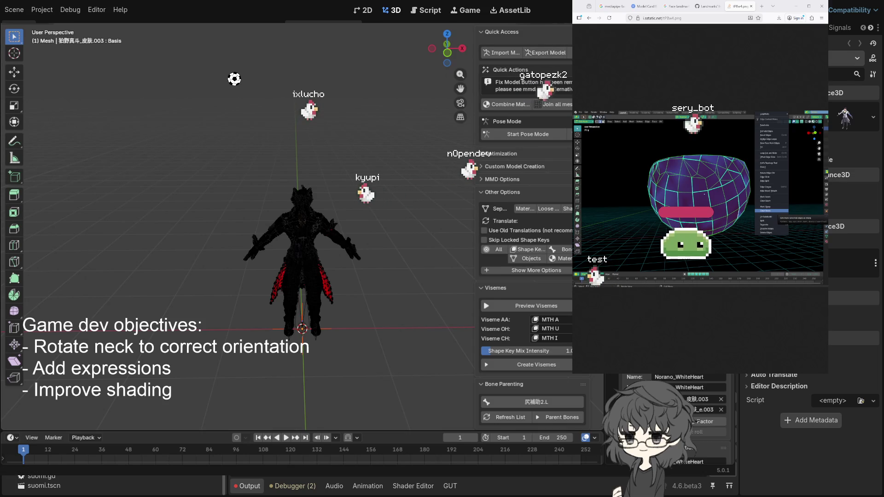
pyautogui.scroll(10, 281, 228)
pyautogui.moveTo(281, 228)
pyautogui.mouseDown()
pyautogui.moveTo(256, 250)
pyautogui.moveTo(350, 215)
pyautogui.moveTo(368, 218)
pyautogui.mouseUp()
pyautogui.scroll(-3, 332, 220)
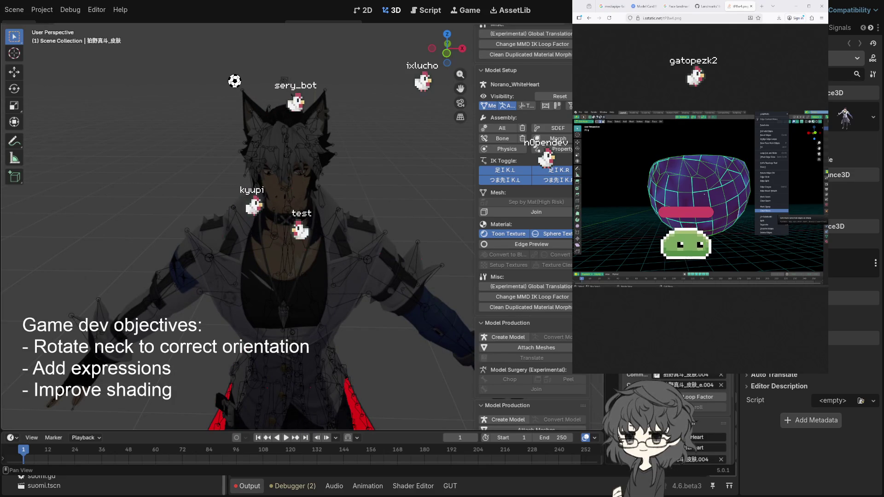
pyautogui.scroll(10, 529, 153)
pyautogui.click(333, 125)
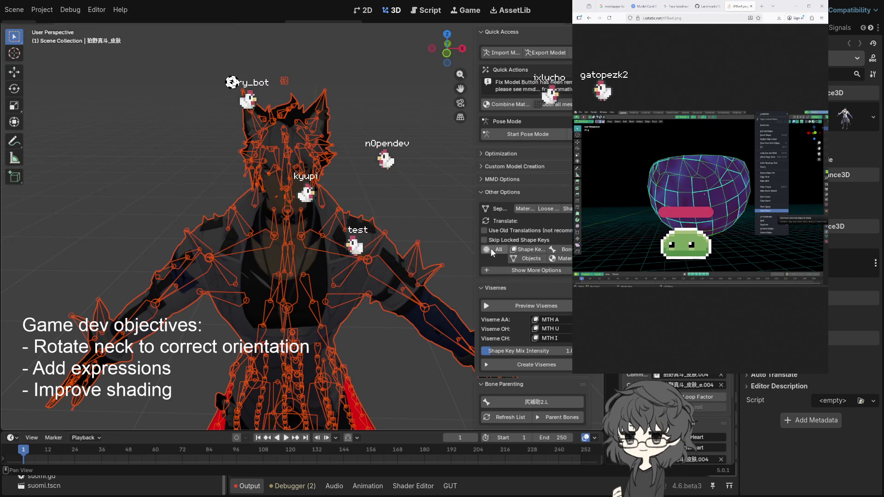
# Step: Translate all the model's names to English and rename the armature to Model
pyautogui.click(492, 248)
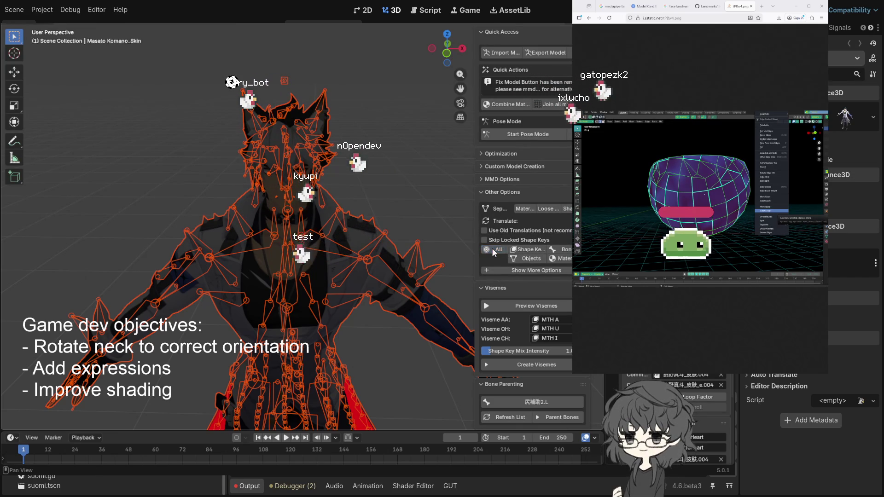
pyautogui.scroll(-2, 393, 187)
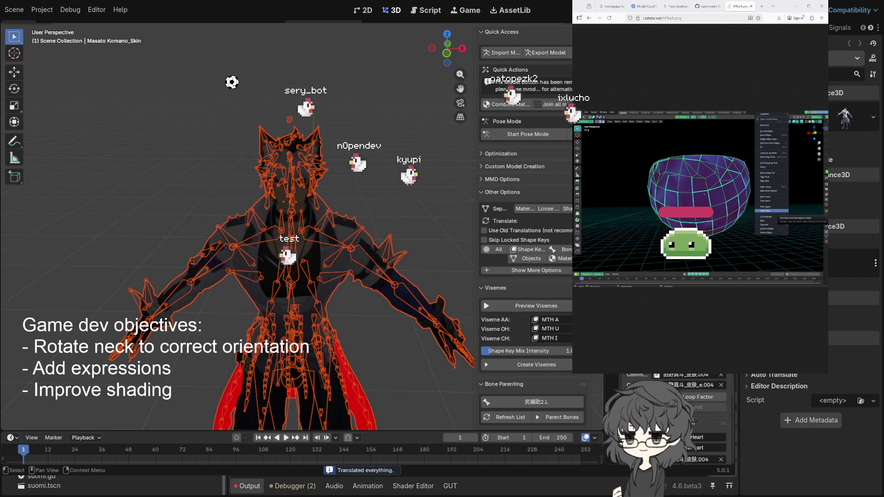
pyautogui.click(403, 186)
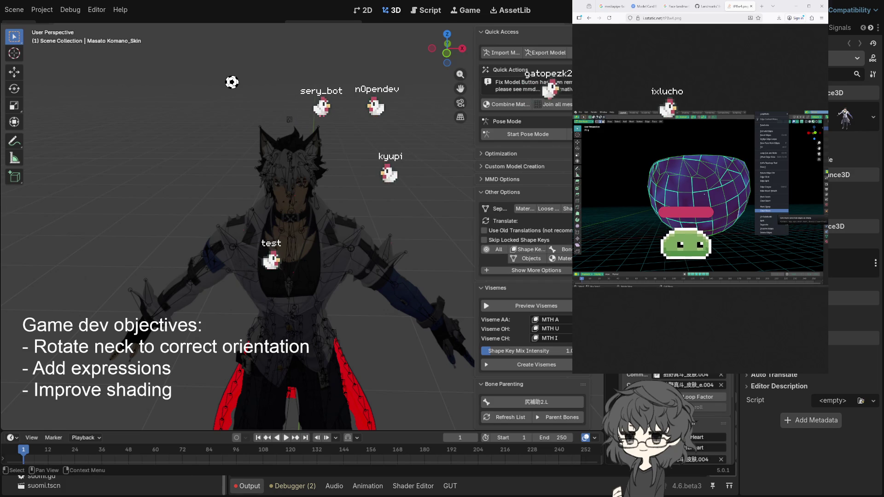
pyautogui.click(291, 203)
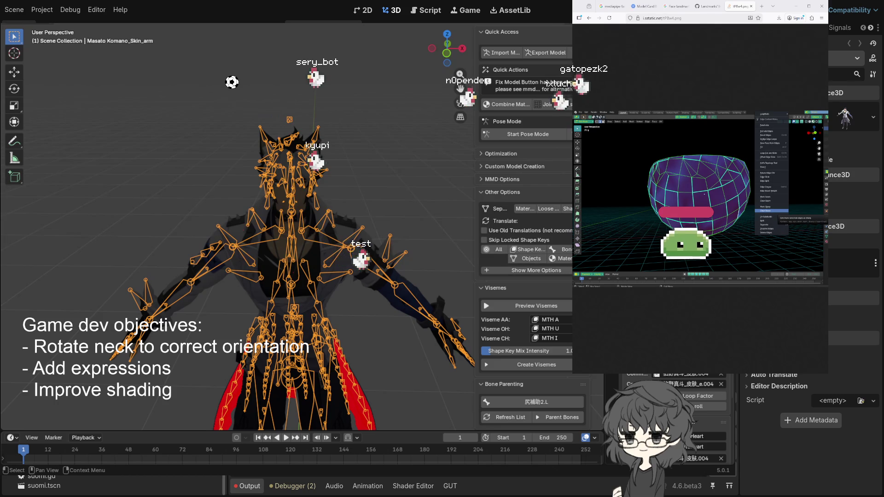
pyautogui.press('F2')
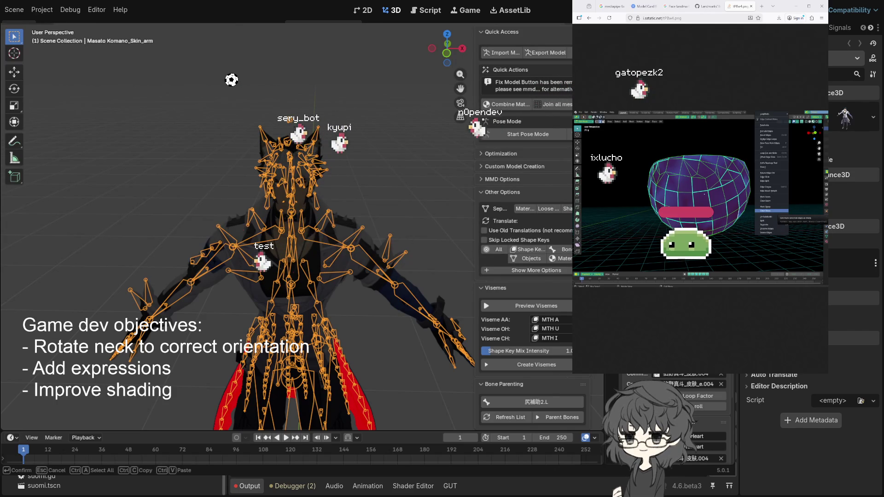
pyautogui.press('Return')
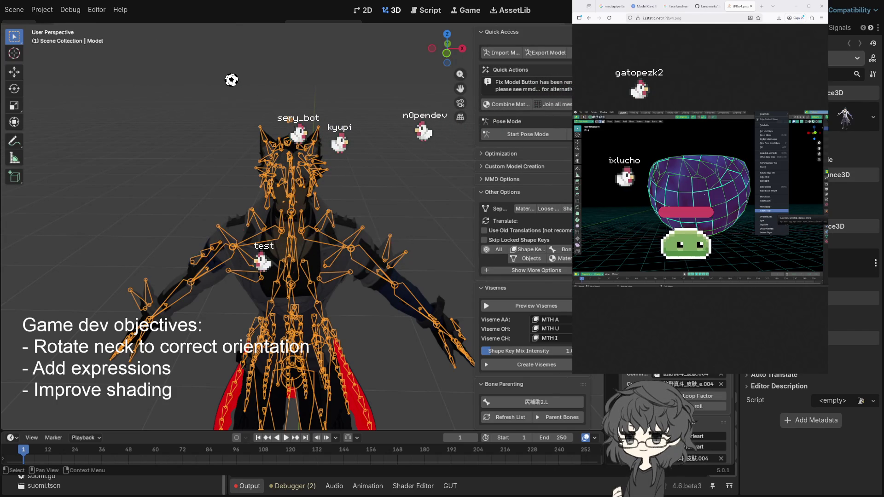
# Step: Rename the character mesh to Mesh and save Komano_cats_2.blend
pyautogui.click(295, 221)
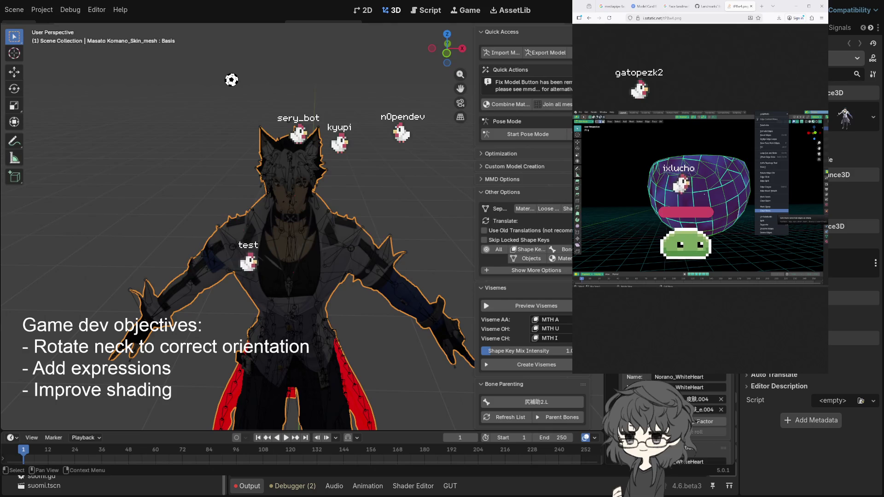
pyautogui.press('F2')
pyautogui.write('Mesh')
pyautogui.press('Return')
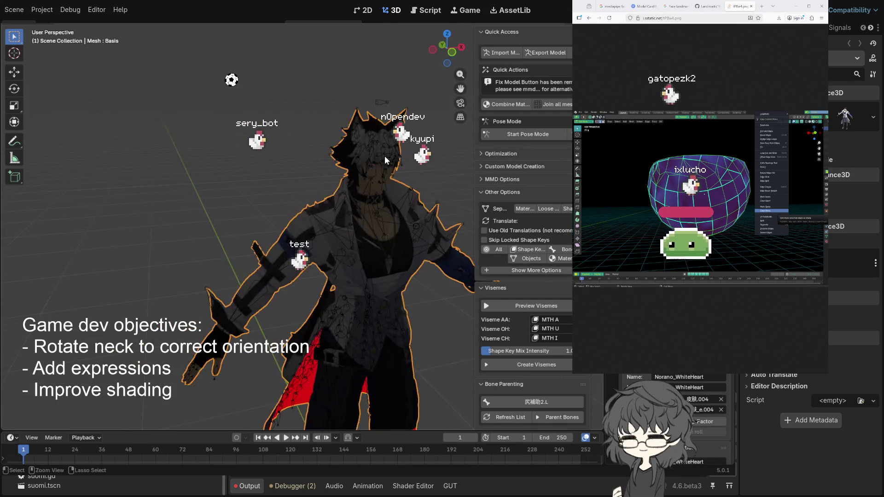
pyautogui.hotkey('ctrl', 's')
pyautogui.scroll(-6, 402, 151)
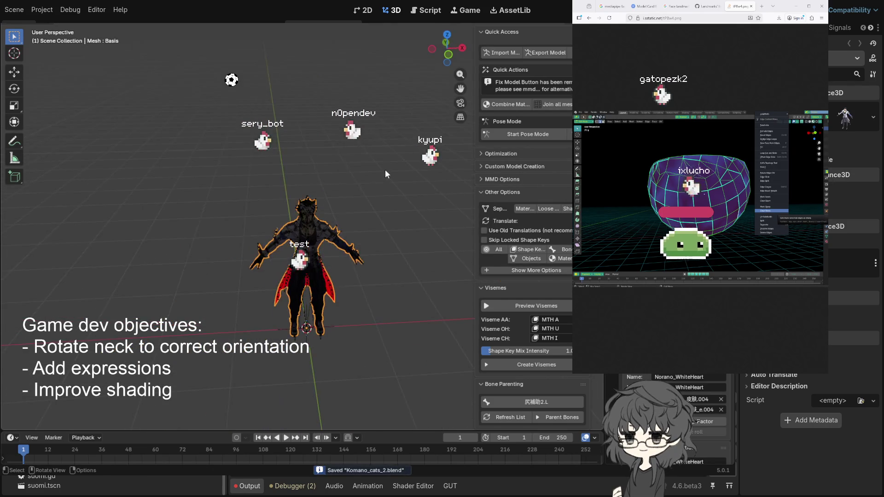
pyautogui.press('a')
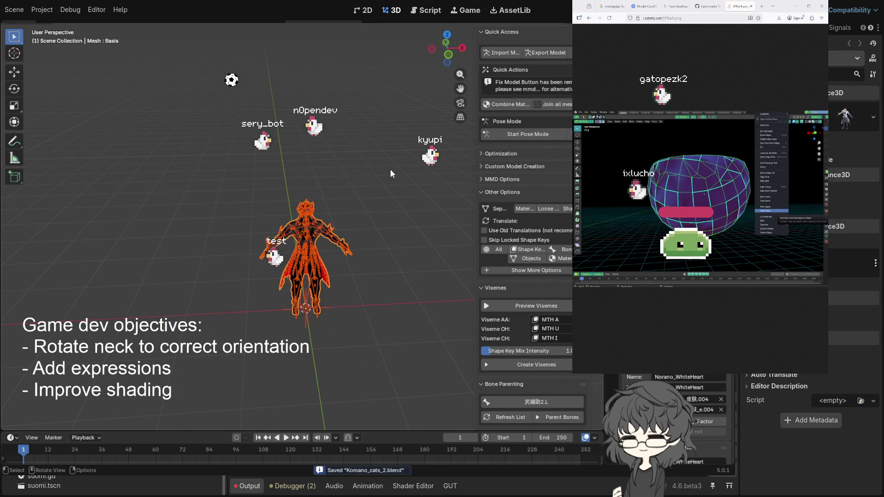